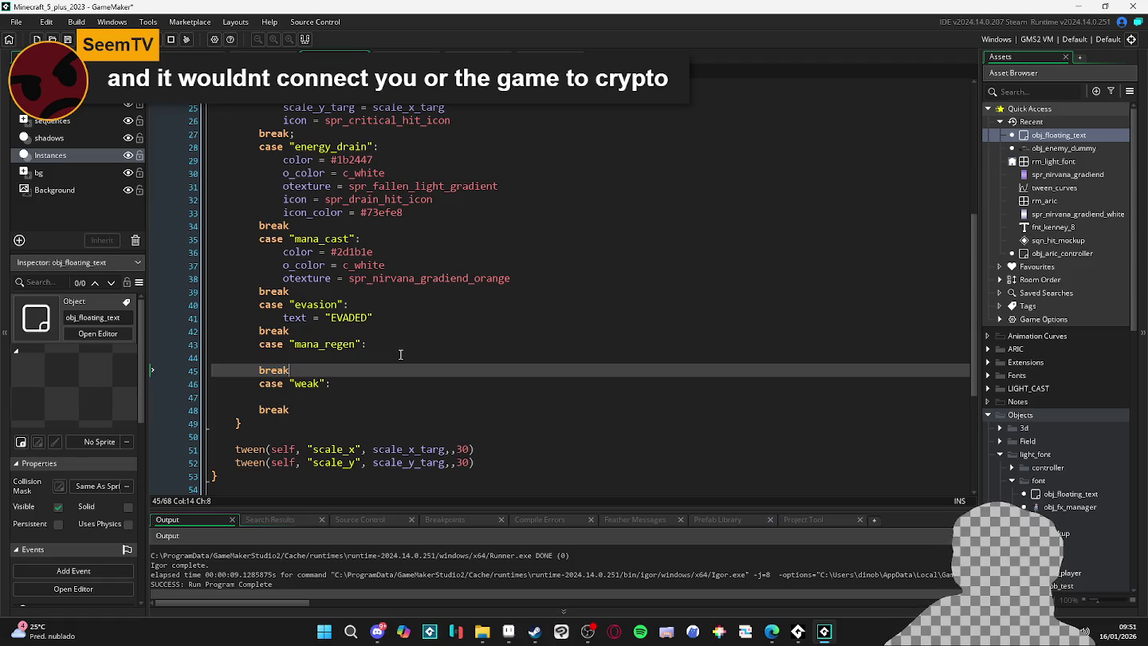
# Review the code, placing the caret in the weak and mana_regen cases.
pyautogui.scroll(7, 401, 354)
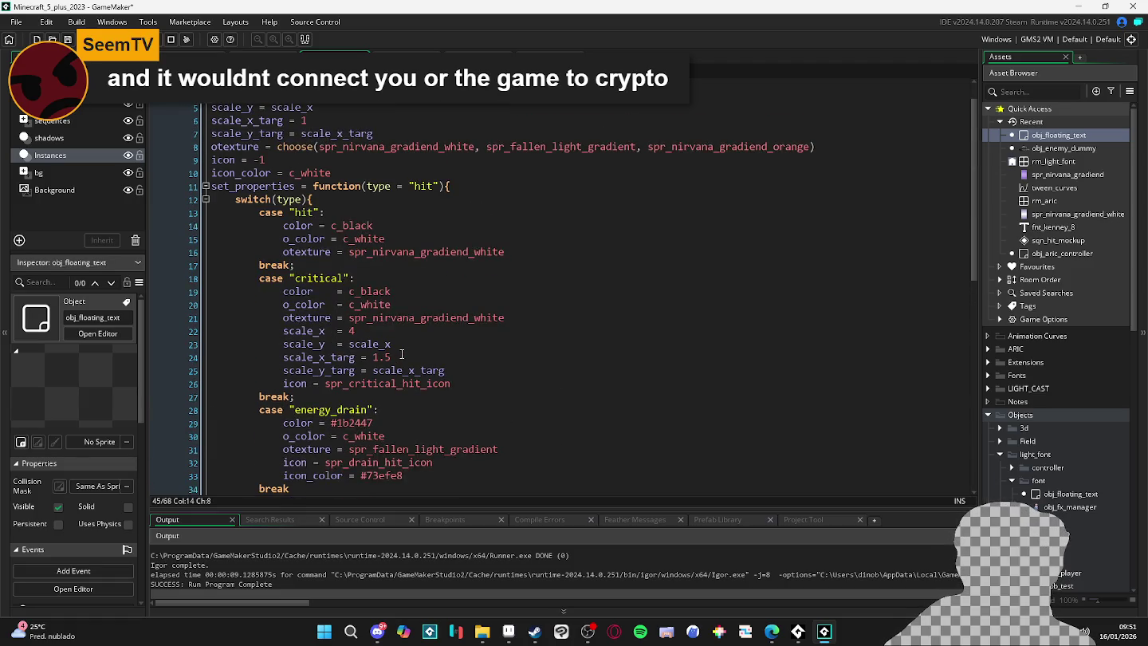
pyautogui.scroll(1, 401, 354)
pyautogui.scroll(-9, 401, 354)
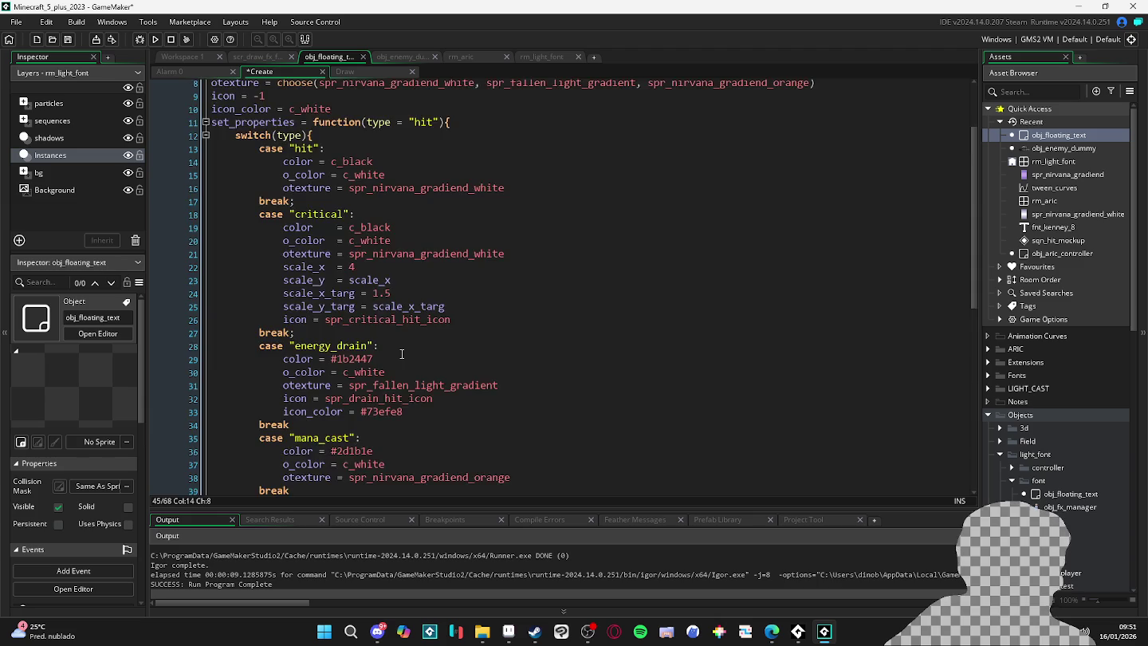
pyautogui.scroll(-1, 401, 354)
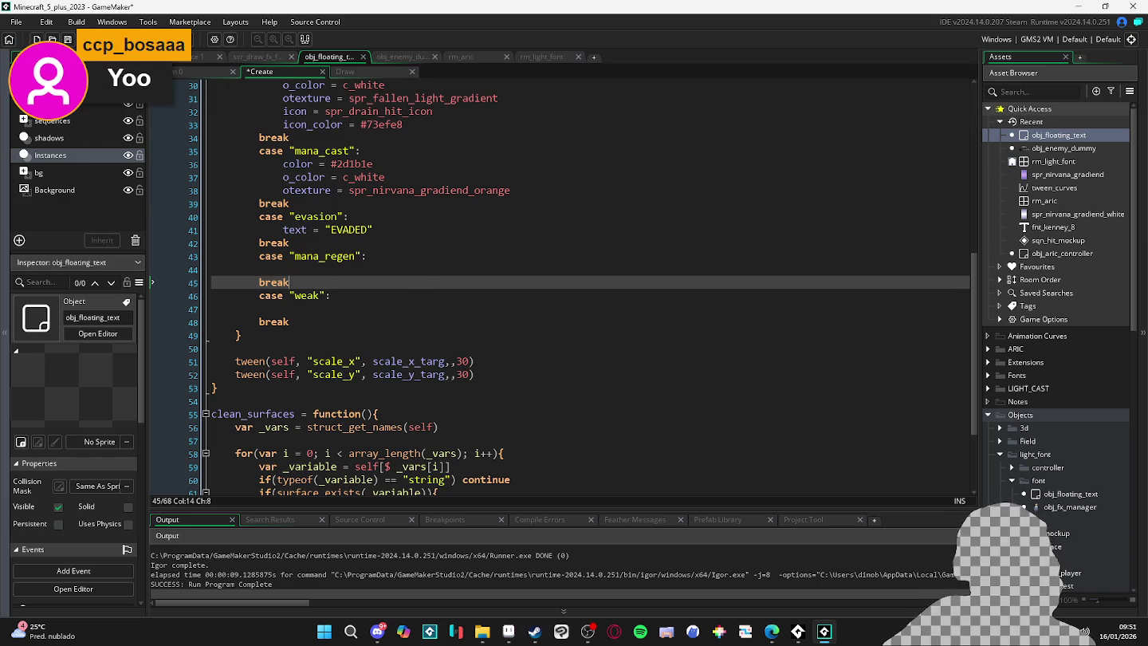
pyautogui.click(301, 308)
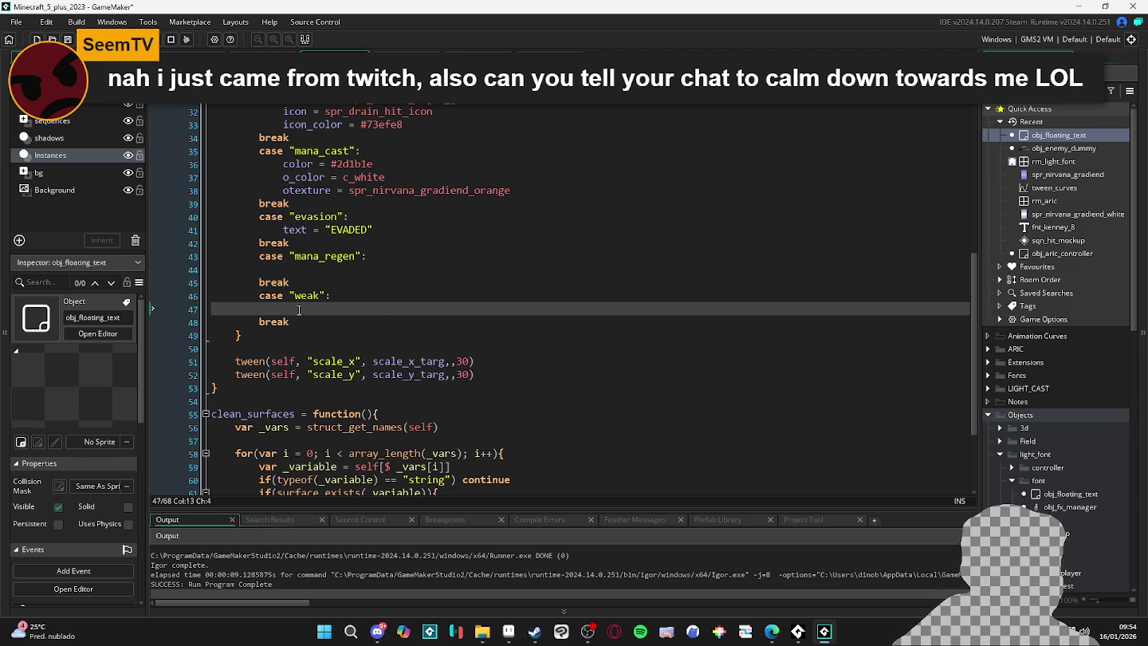
pyautogui.click(287, 259)
pyautogui.click(303, 268)
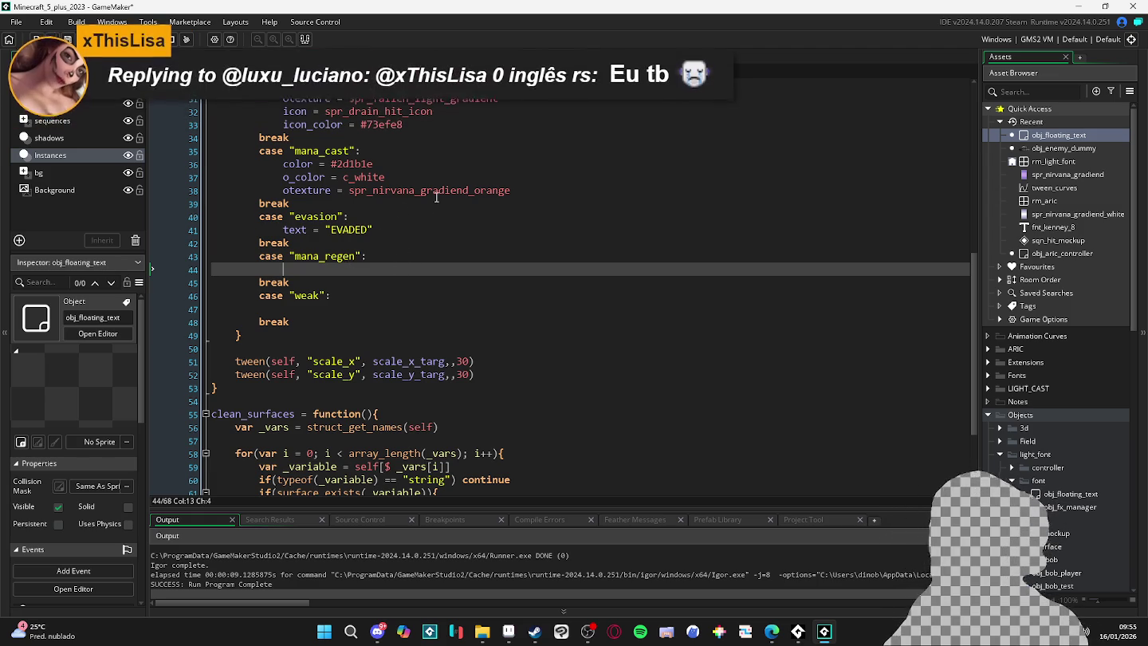
# Test-run the game by attacking the rock enemy several times, then close it.
pyautogui.press('F5')
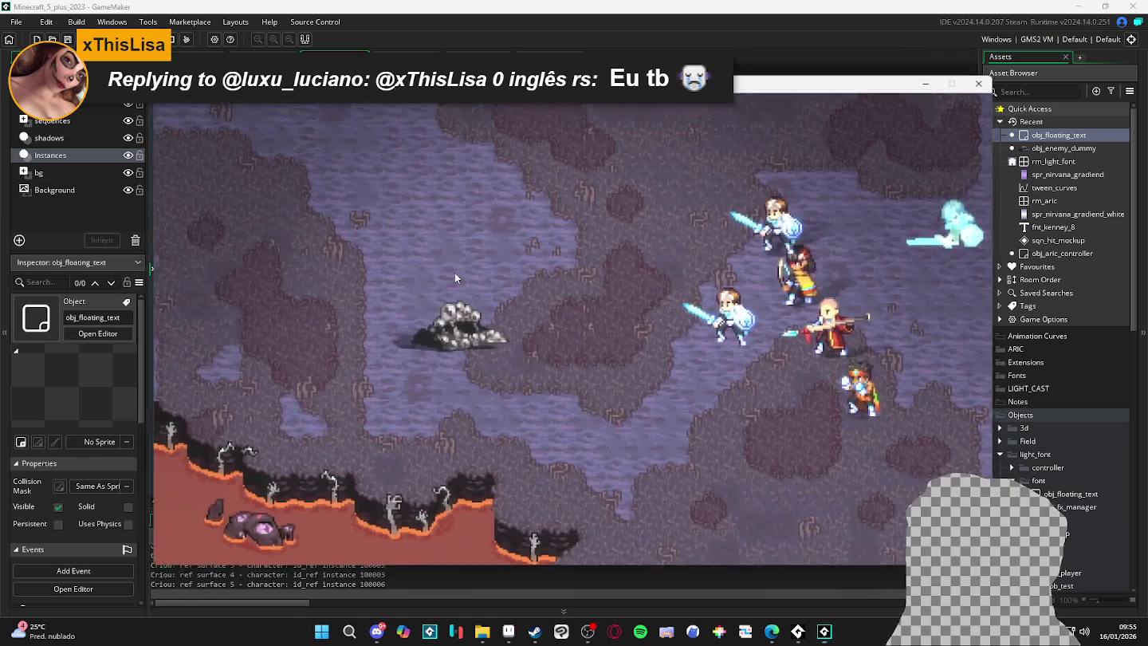
pyautogui.click(446, 259)
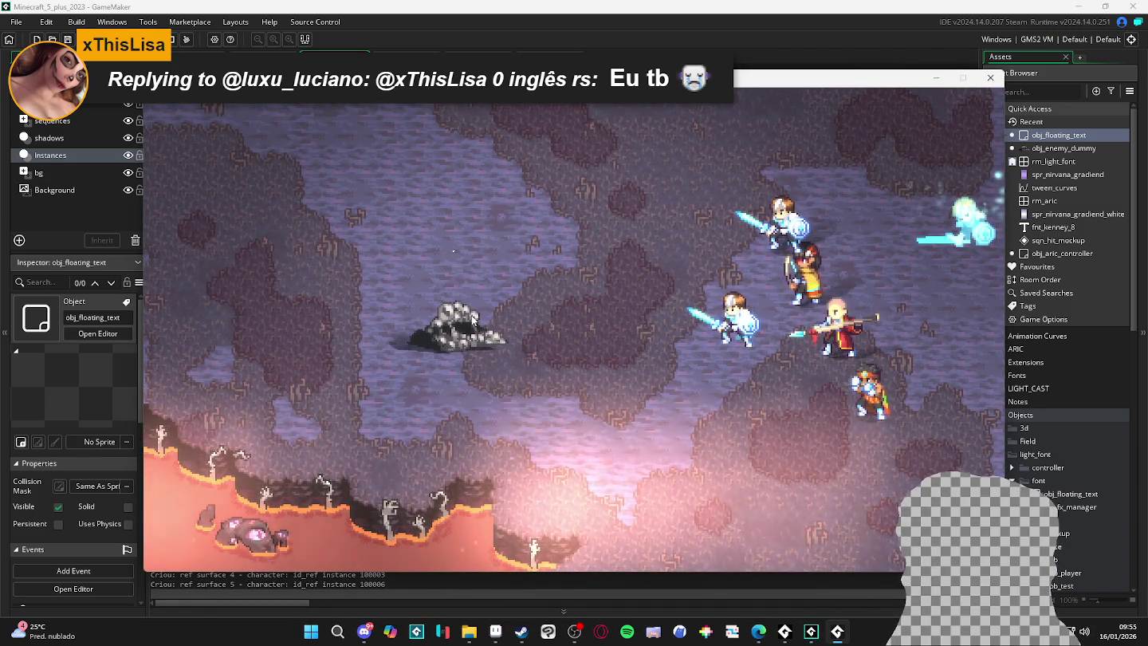
pyautogui.click(462, 343)
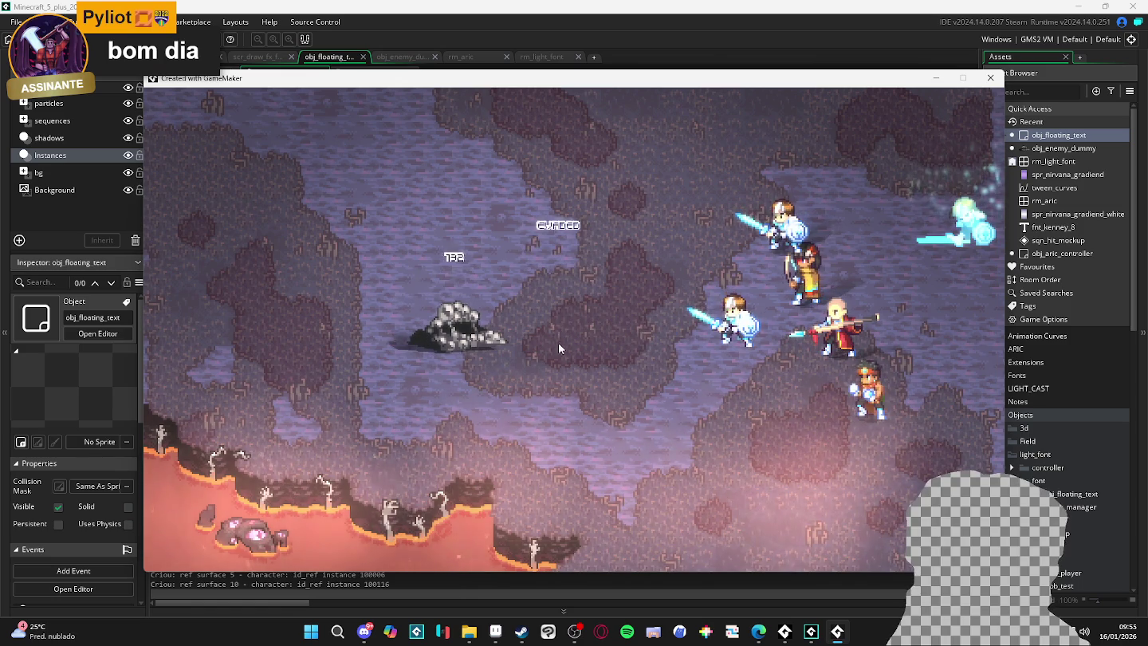
pyautogui.click(488, 356)
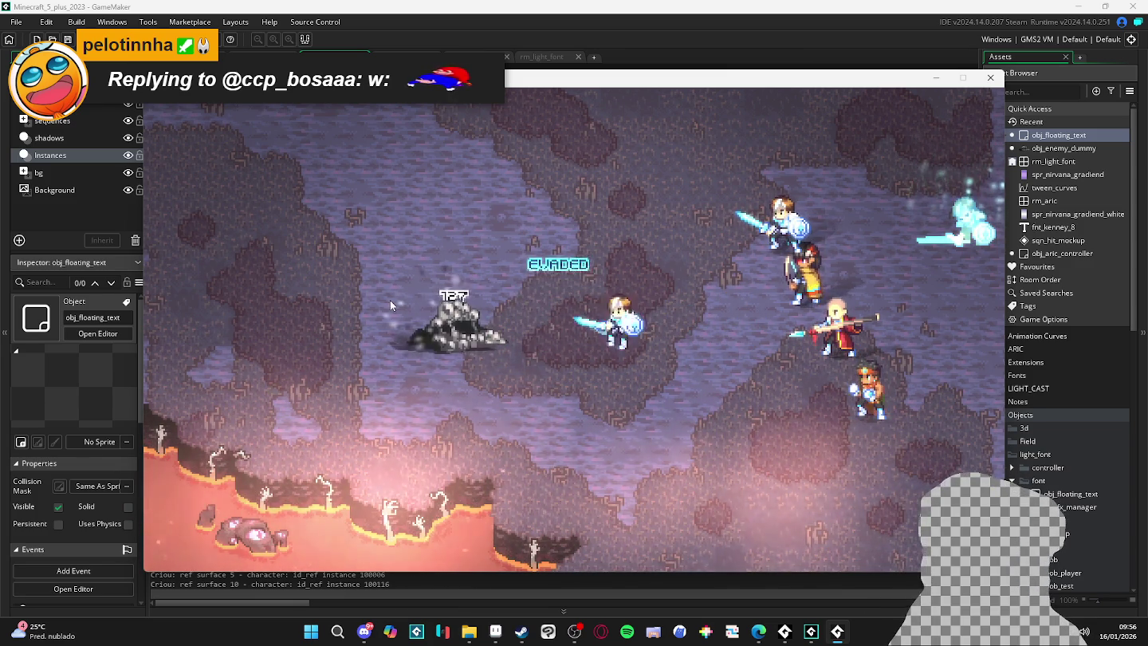
pyautogui.click(991, 80)
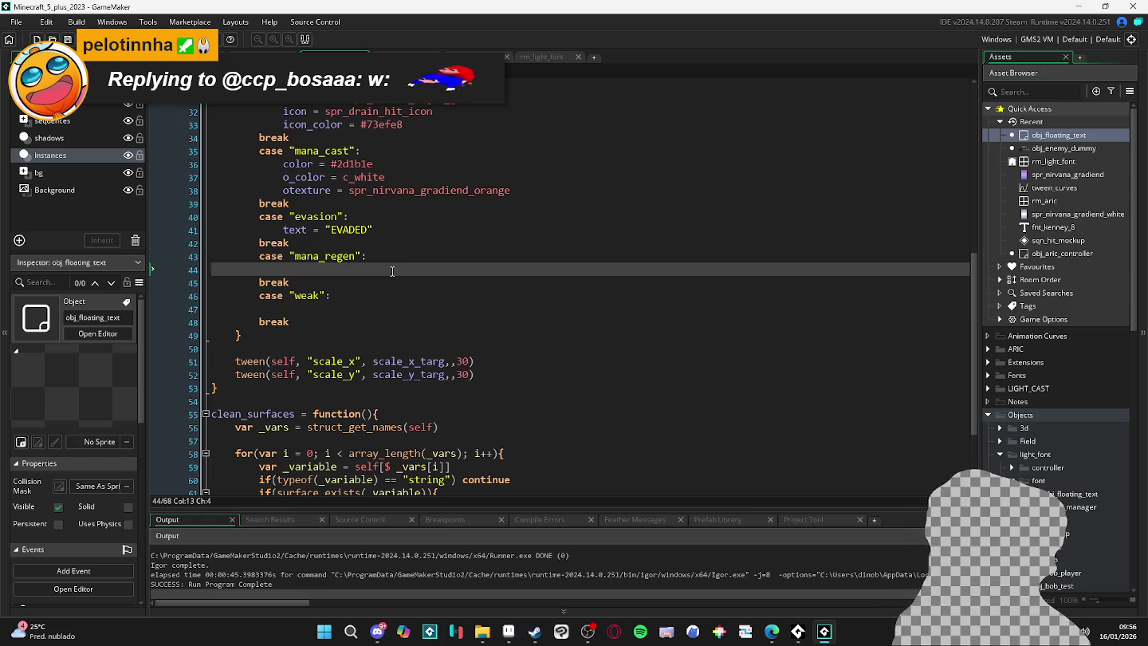
# Scroll through the code and select the alarm-setting line at the end.
pyautogui.scroll(-3, 392, 271)
pyautogui.scroll(4, 374, 310)
pyautogui.scroll(1, 374, 310)
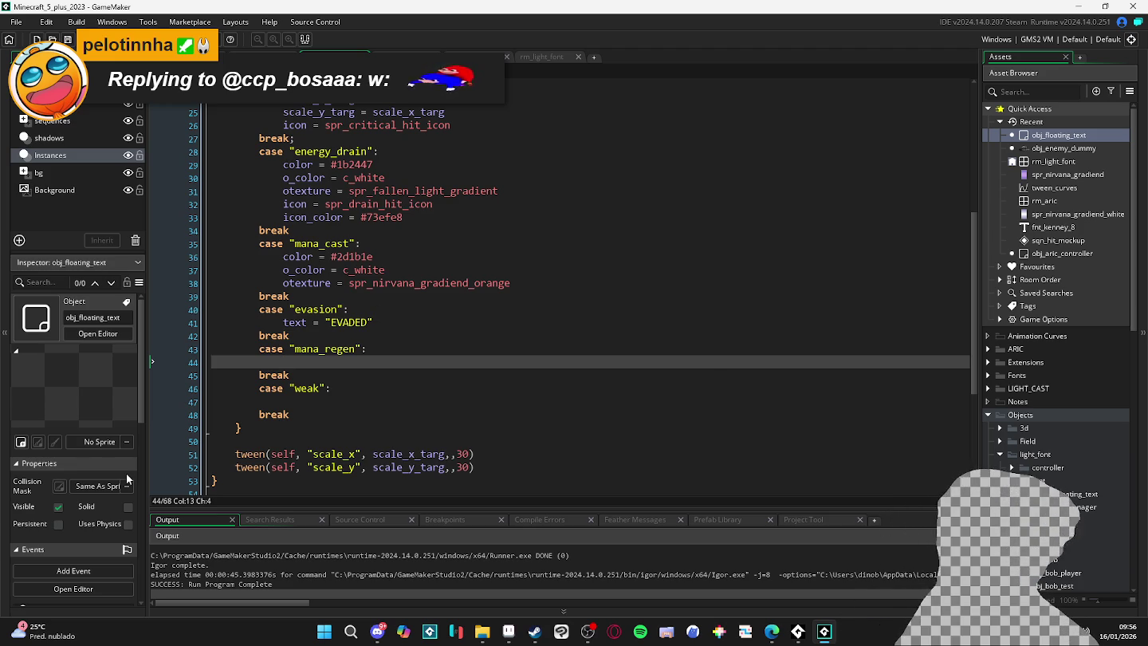
pyautogui.scroll(-5, 320, 428)
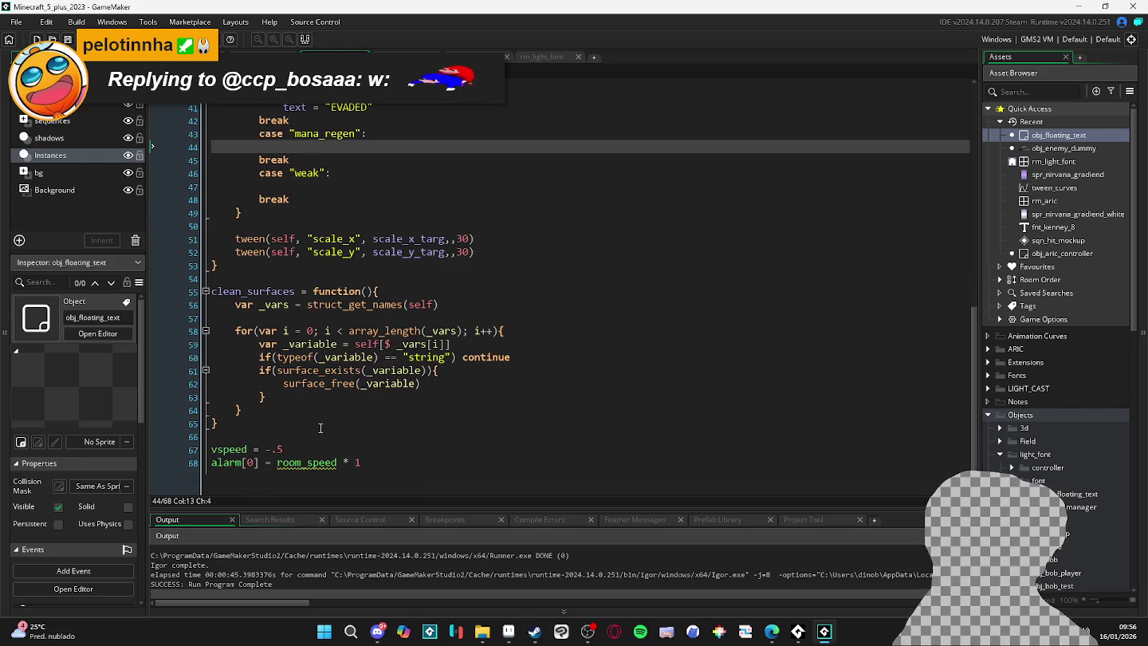
pyautogui.scroll(1, 315, 472)
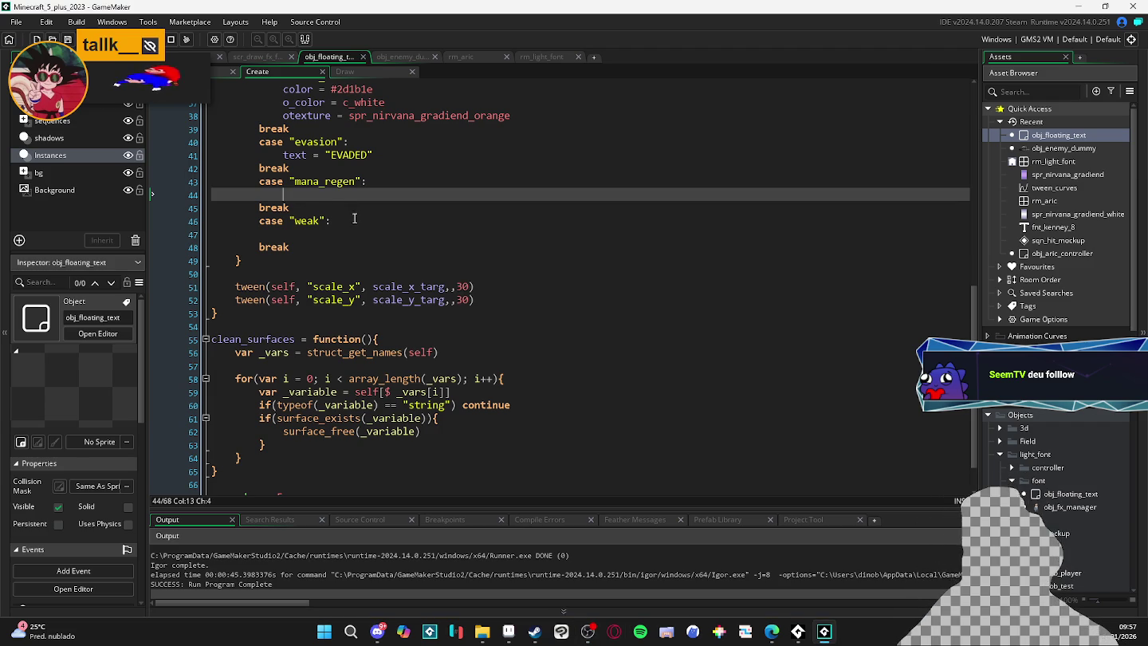
pyautogui.scroll(3, 385, 234)
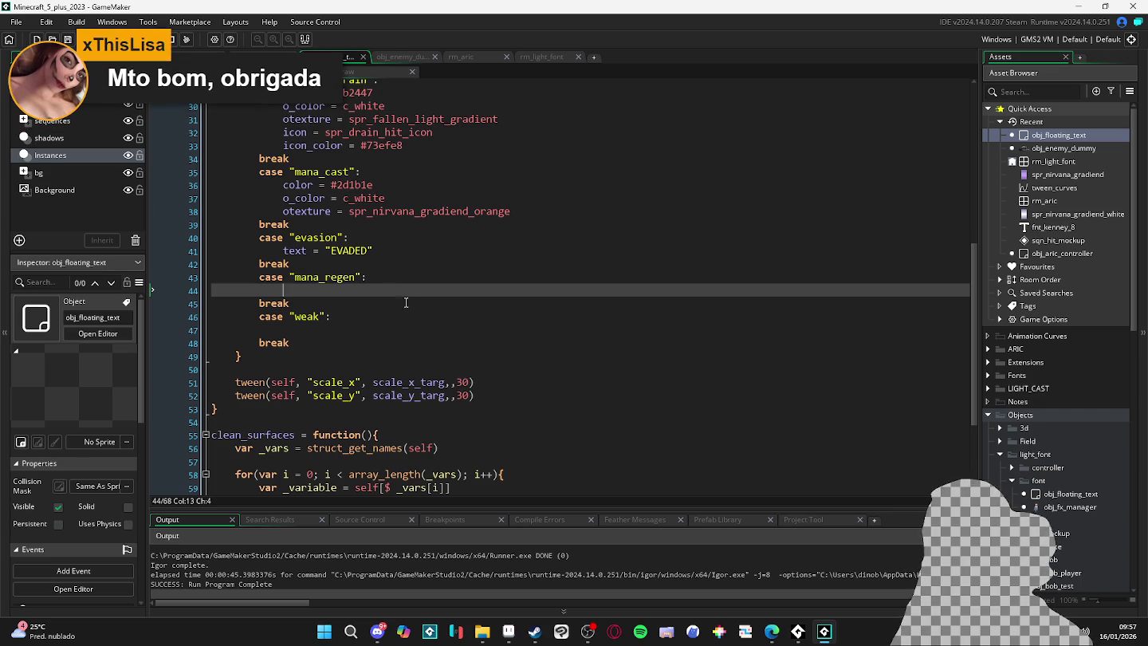
pyautogui.scroll(-4, 406, 302)
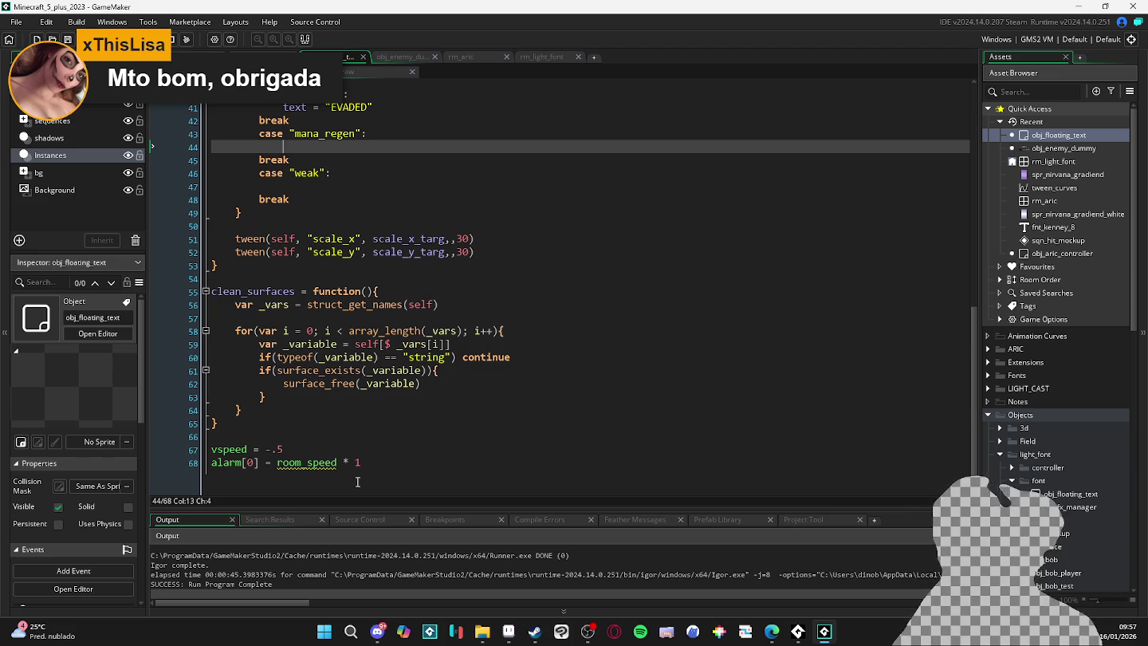
pyautogui.scroll(3, 364, 365)
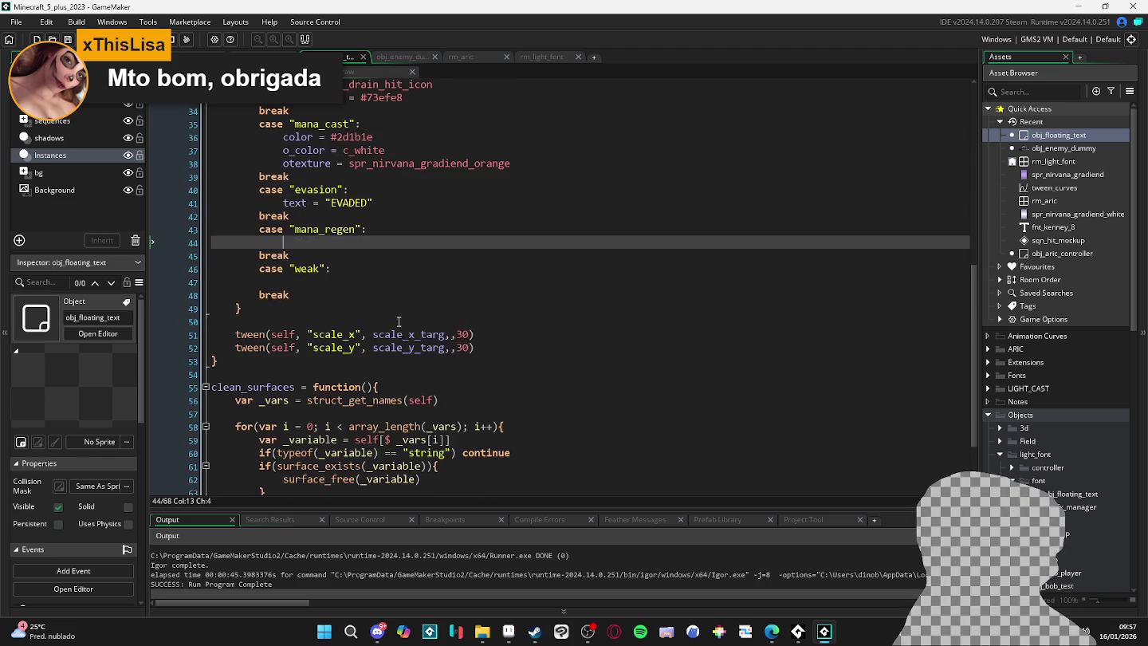
pyautogui.scroll(-3, 398, 321)
pyautogui.moveTo(359, 474)
pyautogui.mouseDown()
pyautogui.moveTo(165, 483)
pyautogui.moveTo(367, 482)
pyautogui.moveTo(113, 479)
pyautogui.mouseUp()
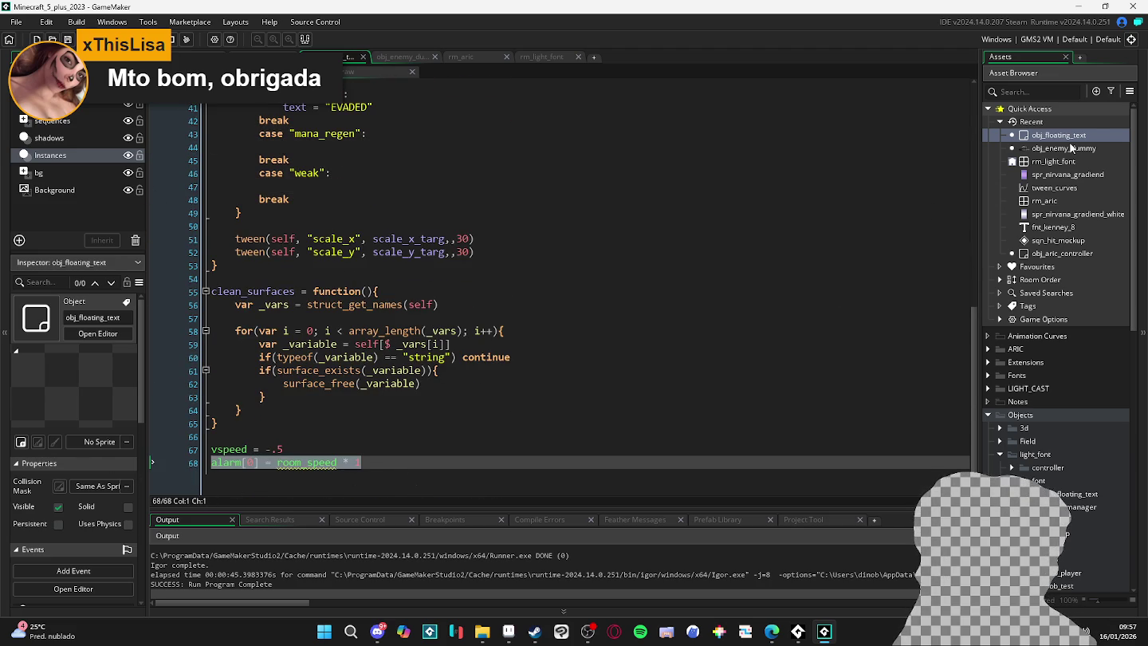
# Open obj_floating_text's Alarm 0 event code.
pyautogui.doubleClick(1059, 135)
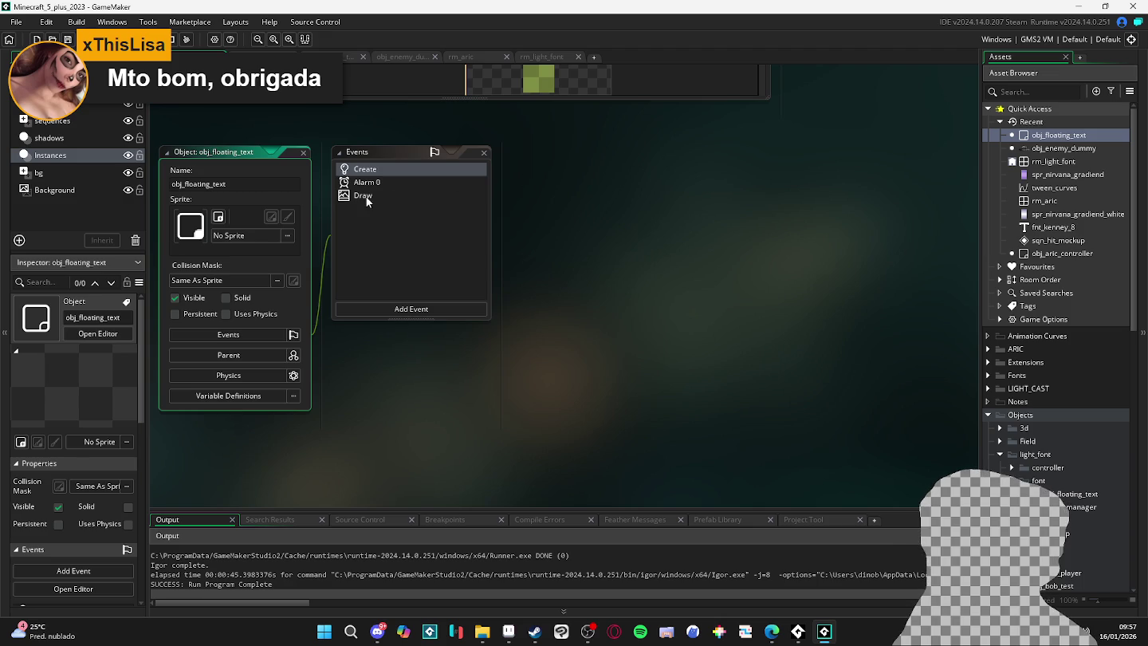
pyautogui.doubleClick(366, 196)
pyautogui.doubleClick(995, 139)
pyautogui.click(419, 179)
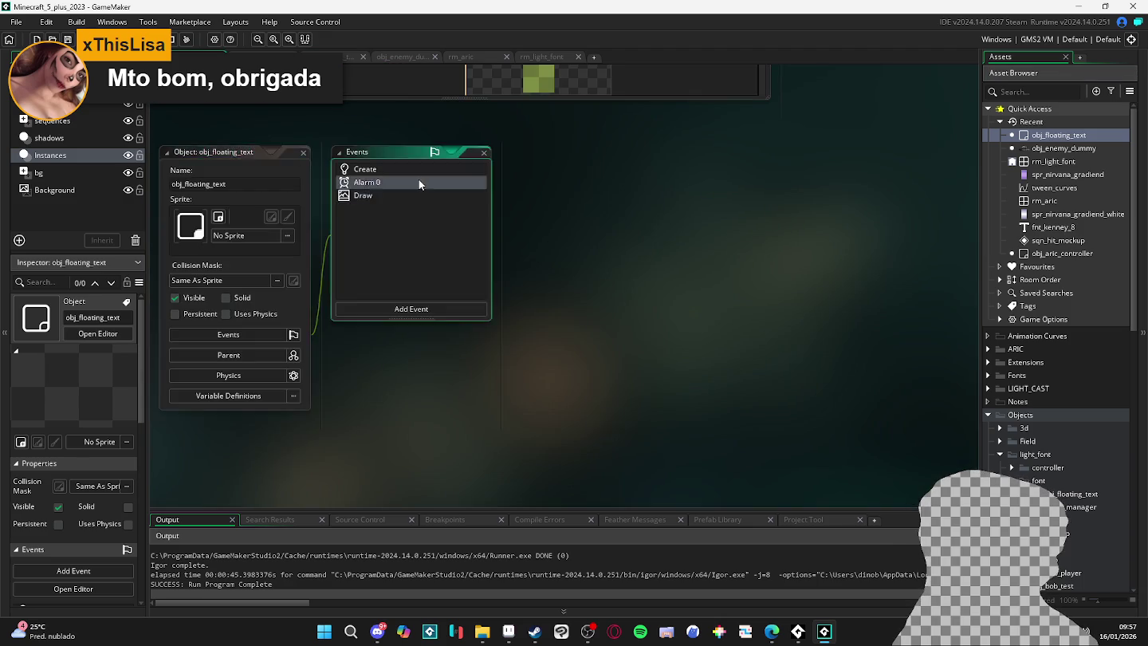
pyautogui.doubleClick(418, 182)
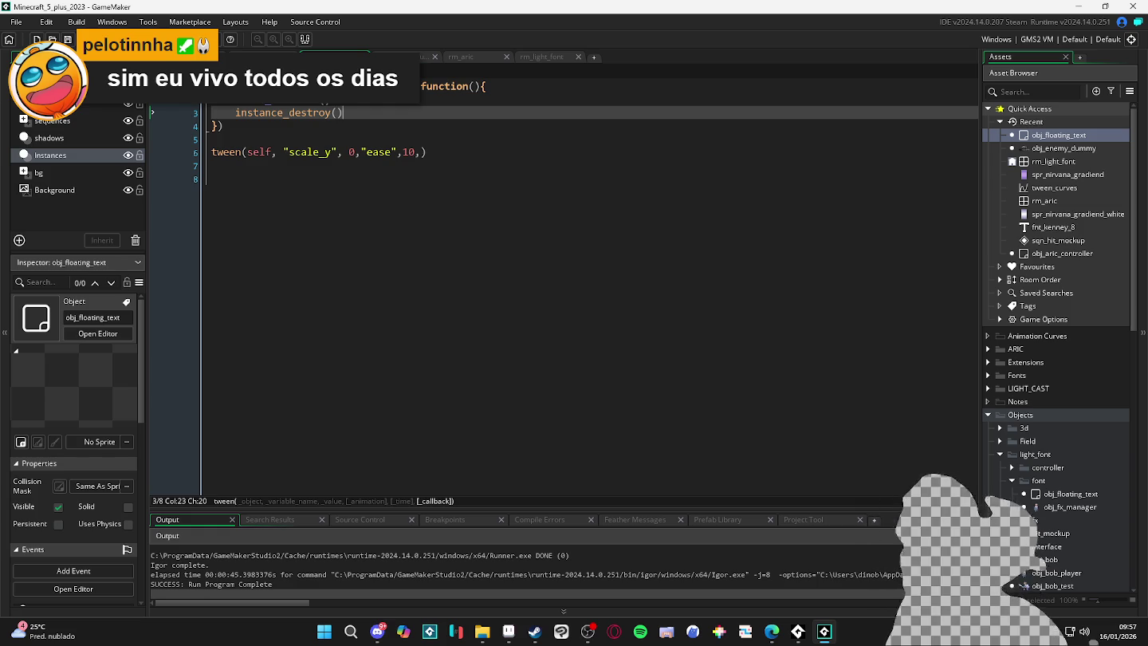
# Insert a switch(type){ line above the tween code.
pyautogui.press('Up')
pyautogui.press('Up')
pyautogui.press('Home')
pyautogui.press('Return')
pyautogui.press('Return')
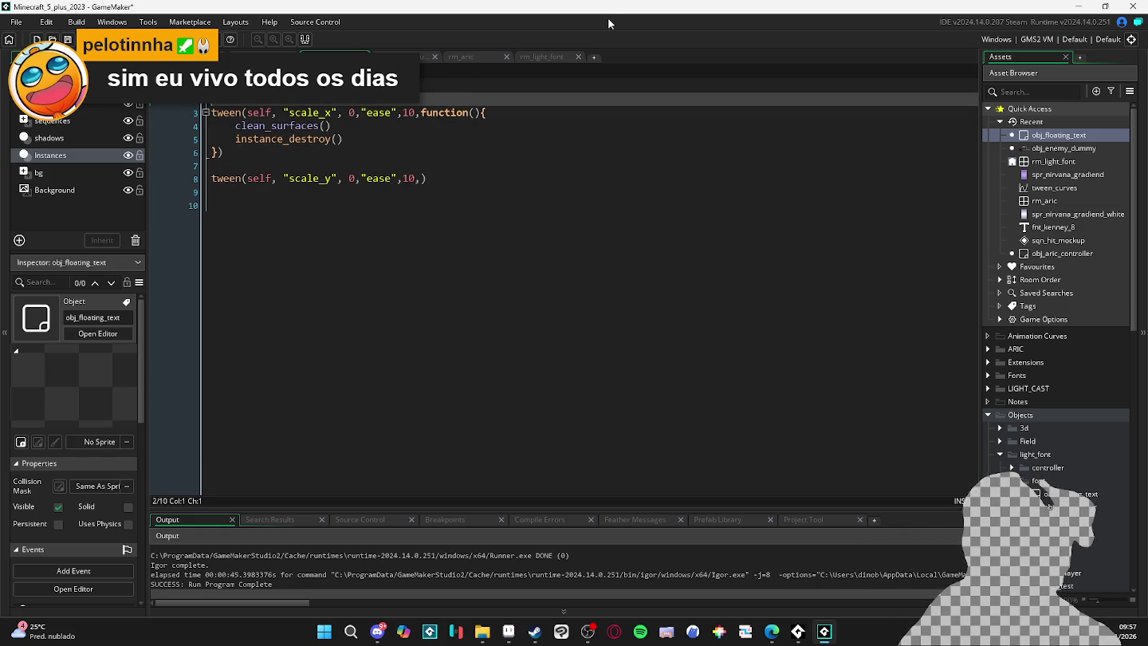
pyautogui.press('Up')
pyautogui.press('Up')
pyautogui.write('switch(state')
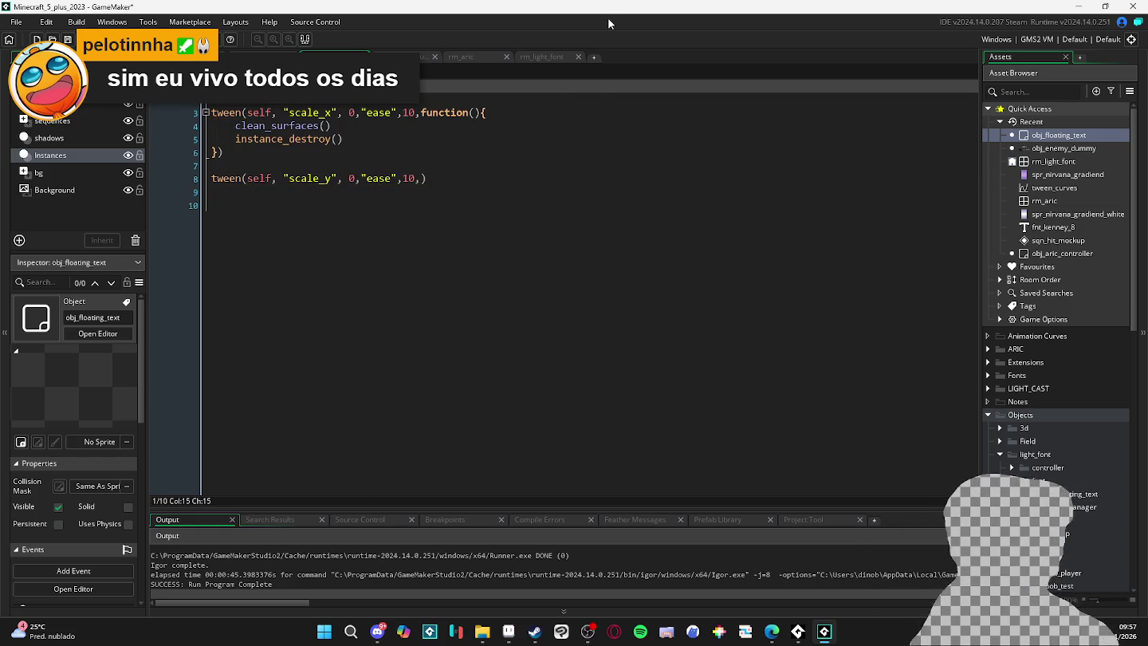
# Close the switch with } below the tweens and indent the tween lines one level.
pyautogui.click(561, 179)
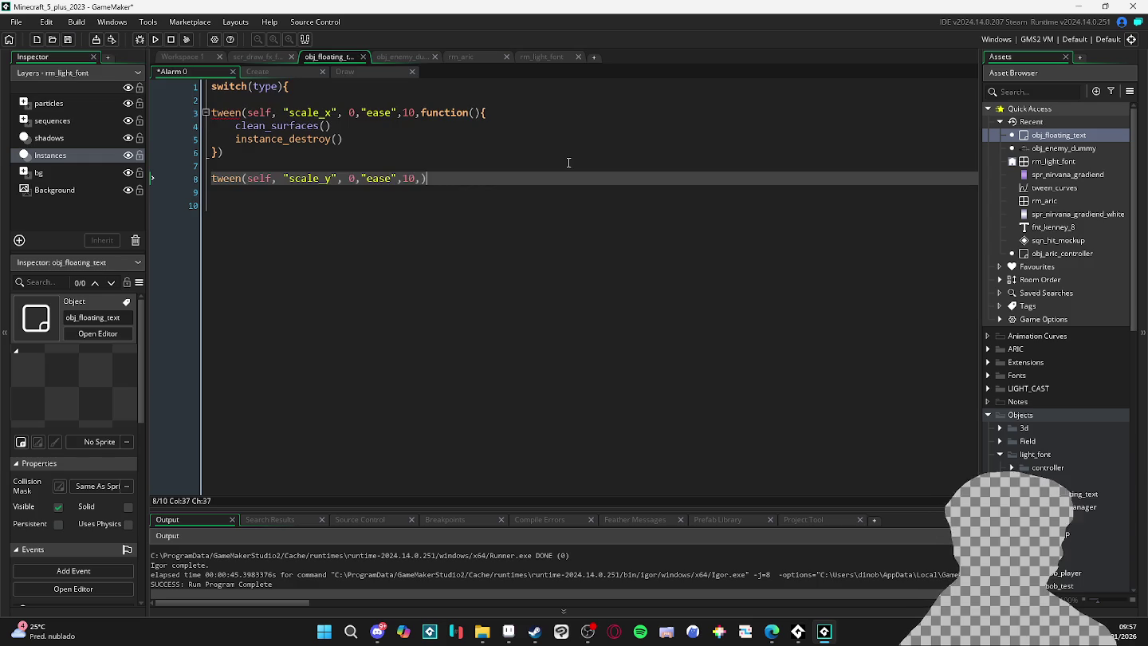
pyautogui.press('Return')
pyautogui.press('Return')
pyautogui.write('}')
pyautogui.moveTo(318, 183); pyautogui.dragTo(215, 99)
pyautogui.press('Tab')
pyautogui.click(462, 164)
# Return to the object's Create event code.
pyautogui.click(335, 111)
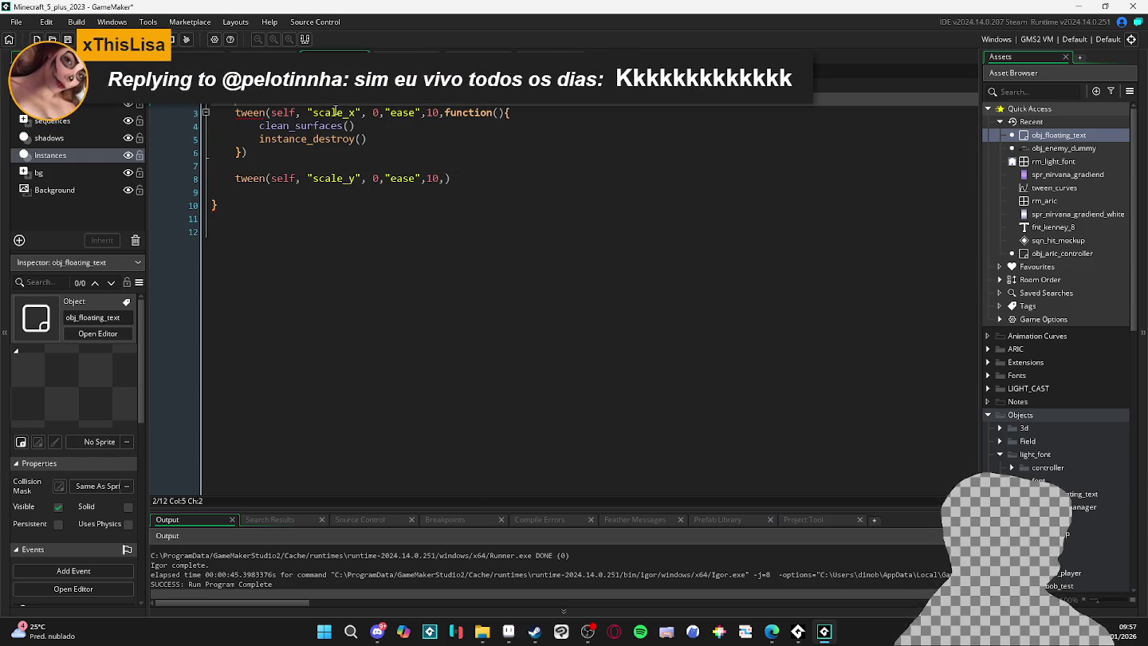
pyautogui.press('Right')
pyautogui.press('Right')
pyautogui.press('Right')
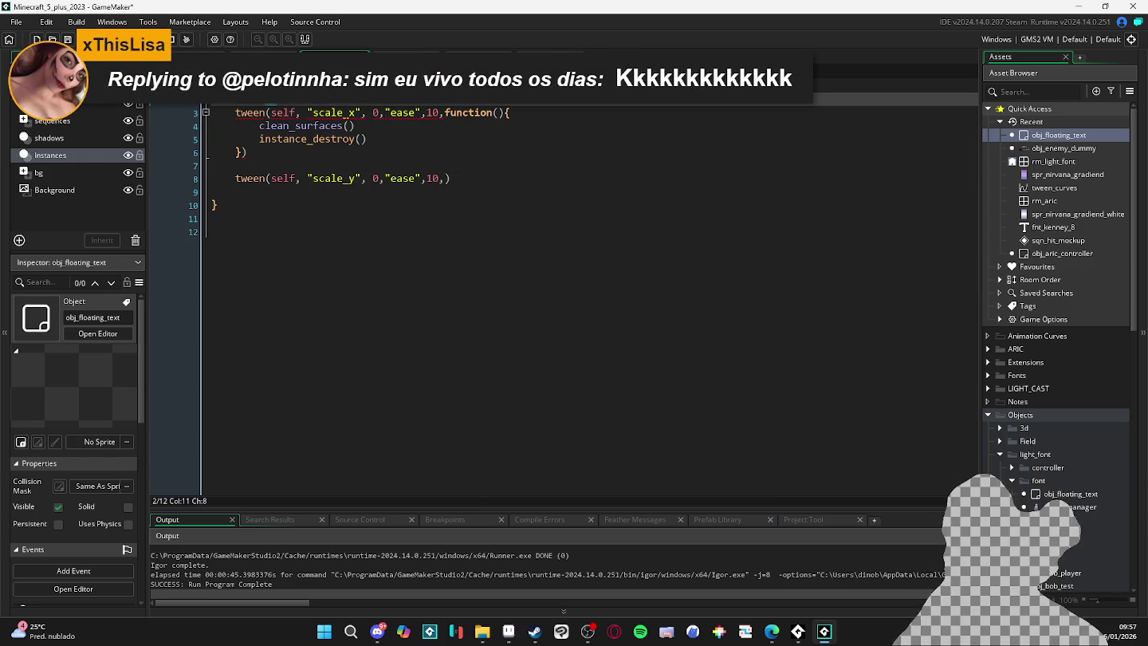
pyautogui.hotkey('ctrl', 'Tab')
pyautogui.scroll(10, 475, 329)
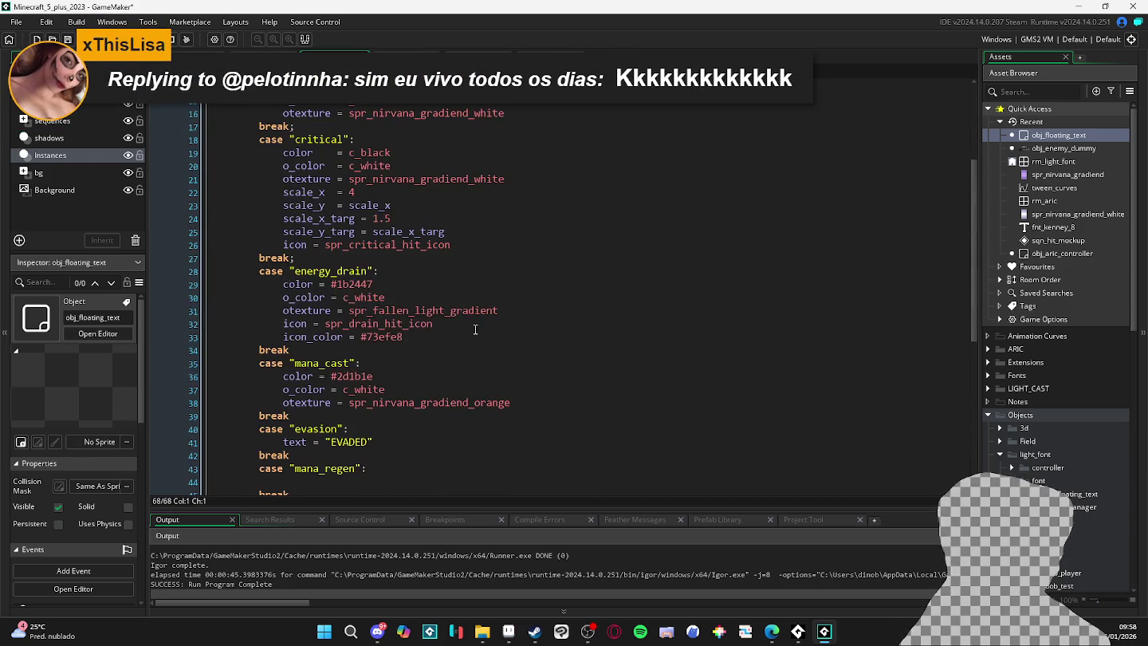
pyautogui.moveTo(380, 273); pyautogui.dragTo(256, 272)
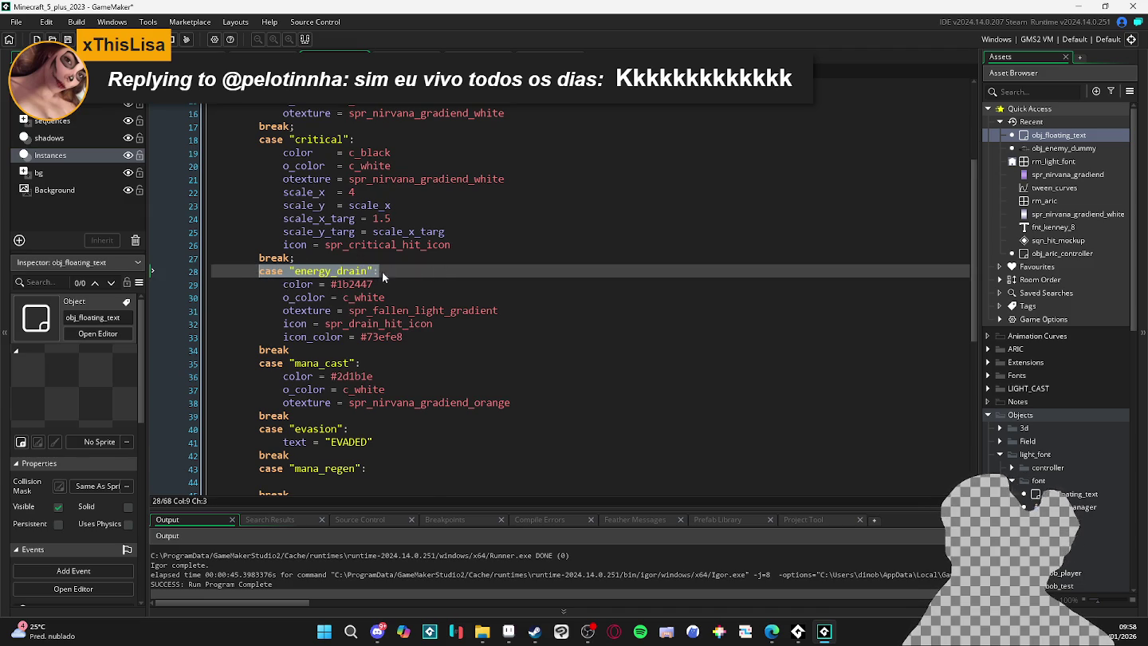
pyautogui.scroll(4, 407, 279)
pyautogui.doubleClick(288, 232)
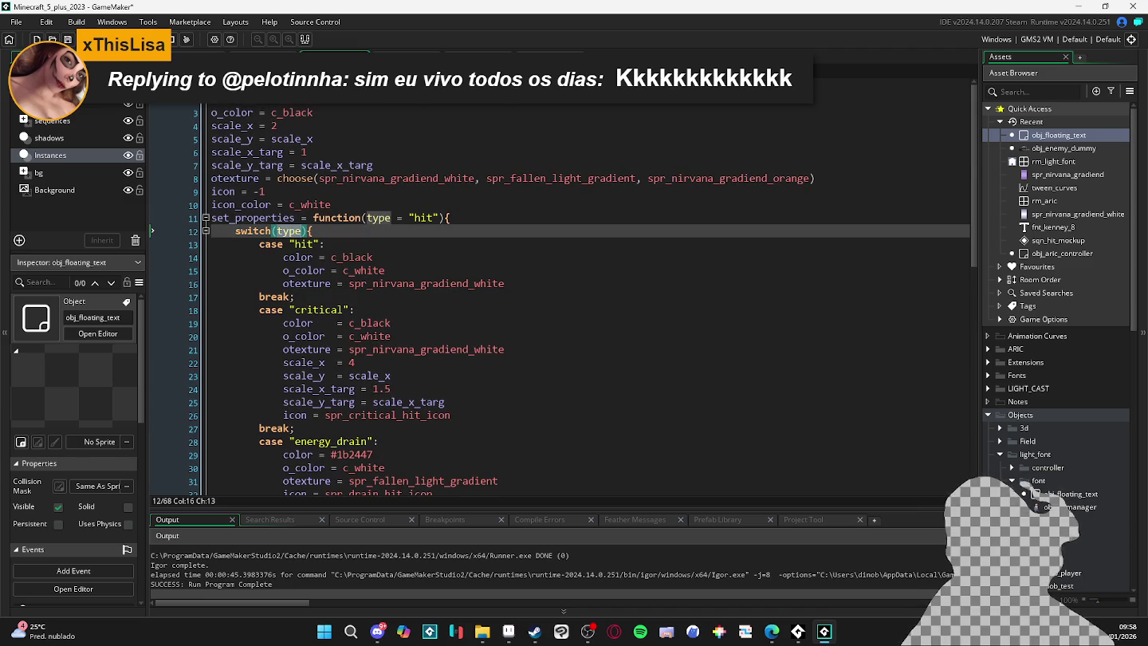
pyautogui.click(320, 103)
pyautogui.click(265, 86)
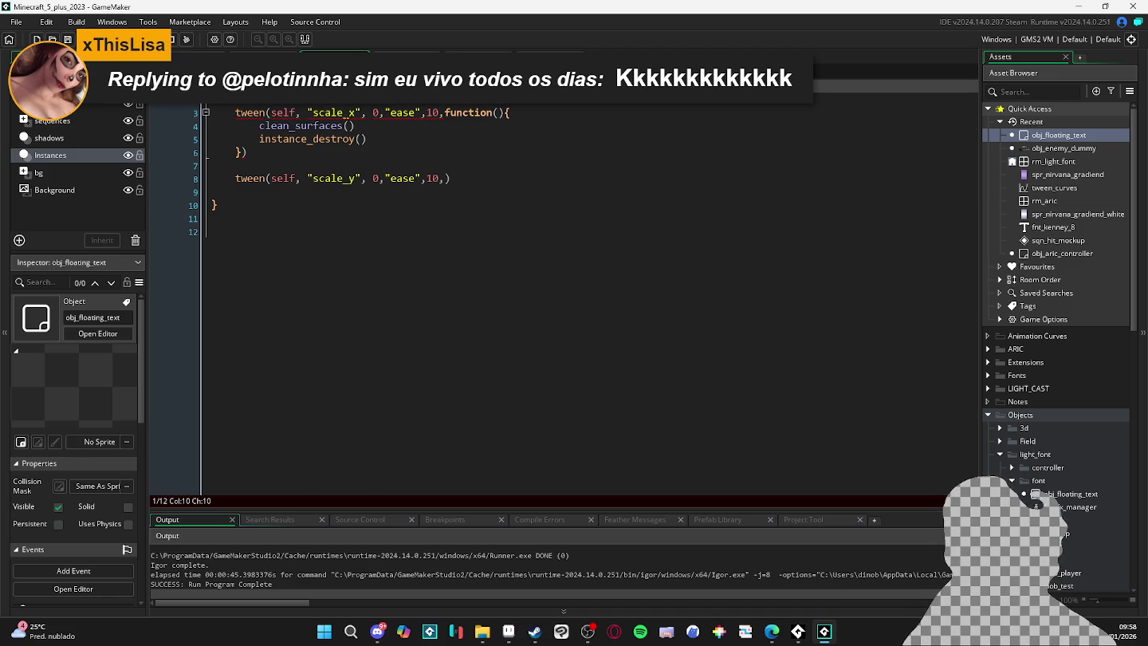
pyautogui.click(315, 89)
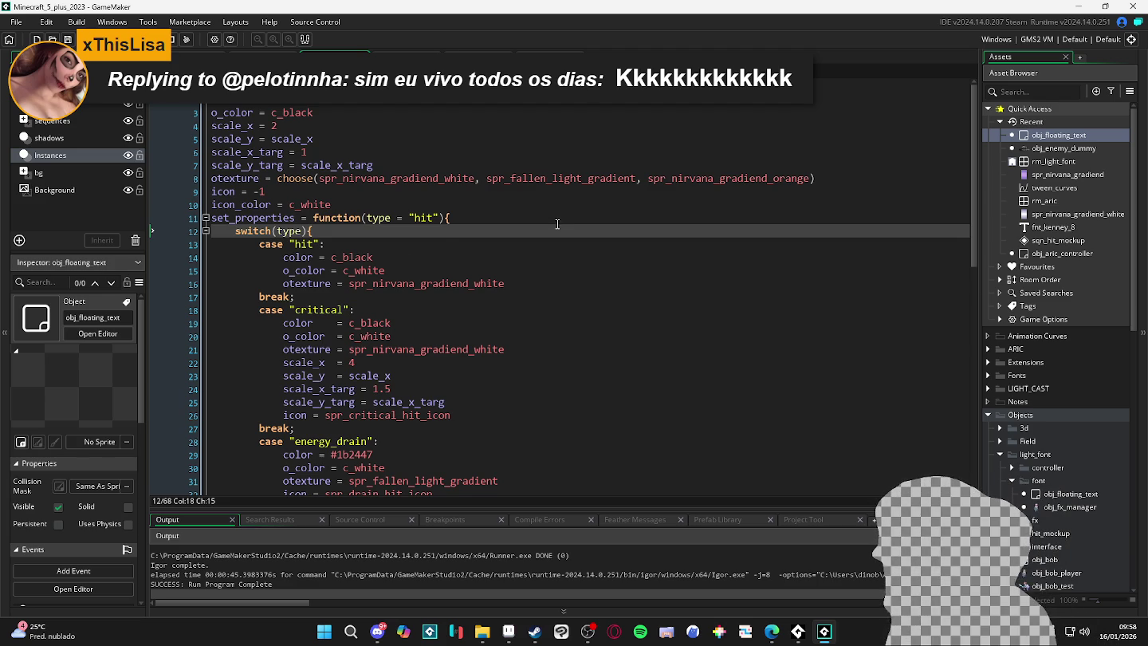
# Add type = "hit" below the icon_color line in the Create code.
pyautogui.click(360, 204)
pyautogui.press('Return')
pyautogui.write('type')
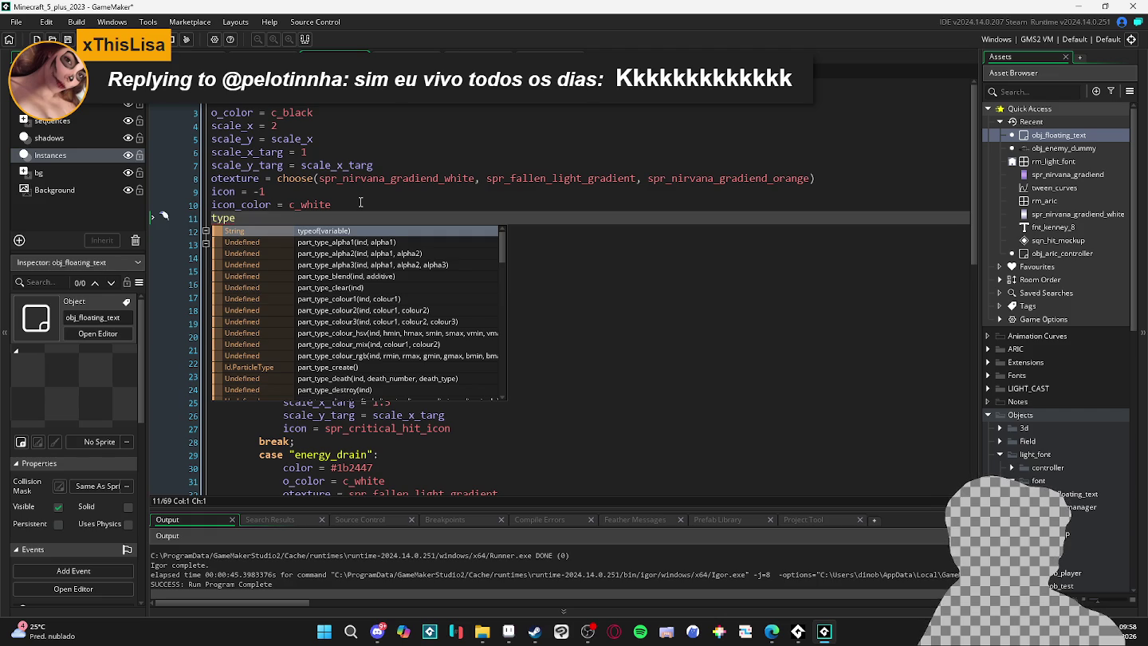
pyautogui.write(' = ')
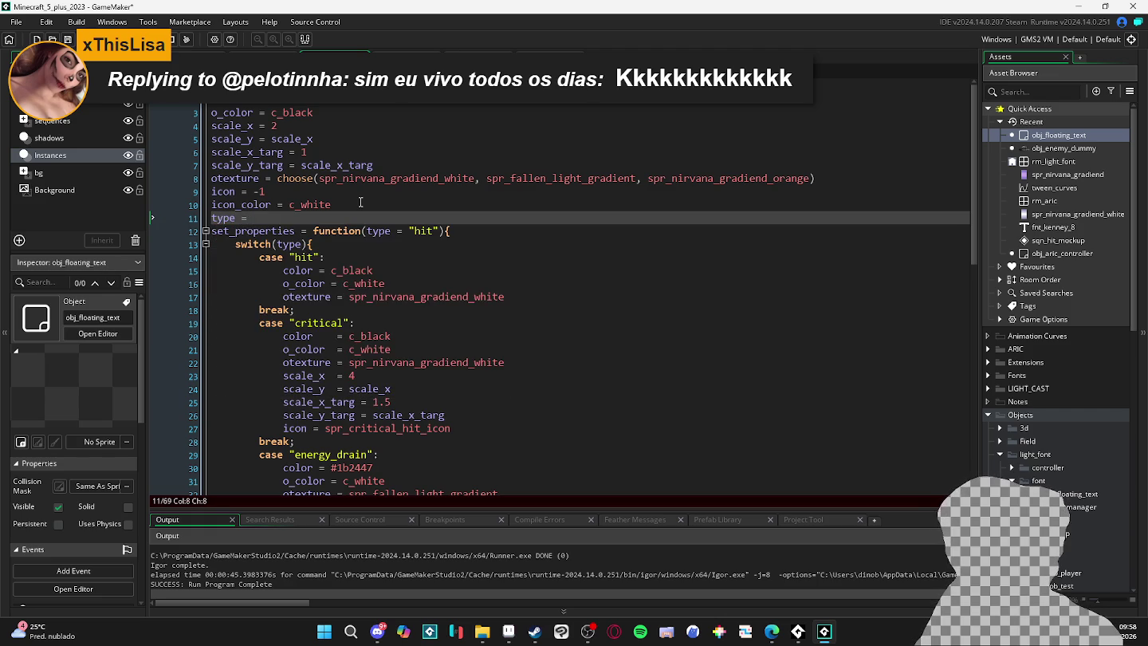
pyautogui.write('"hit')
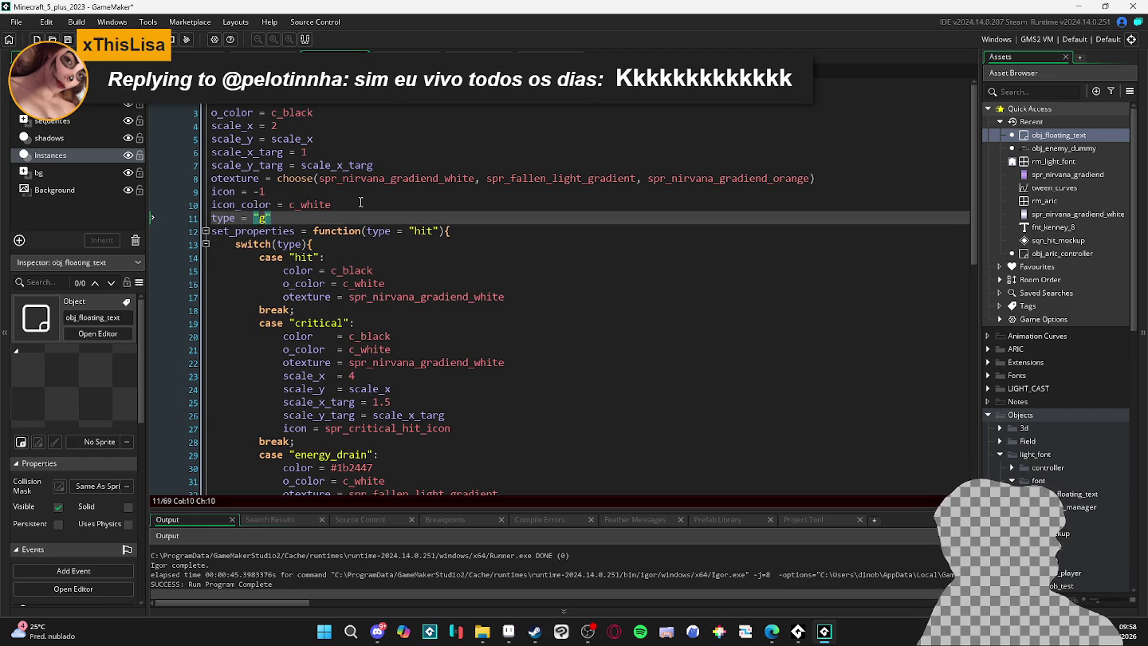
# Rename set_properties' parameter to _type and switch on _type.
pyautogui.press('Down')
pyautogui.press('Down')
pyautogui.press('End')
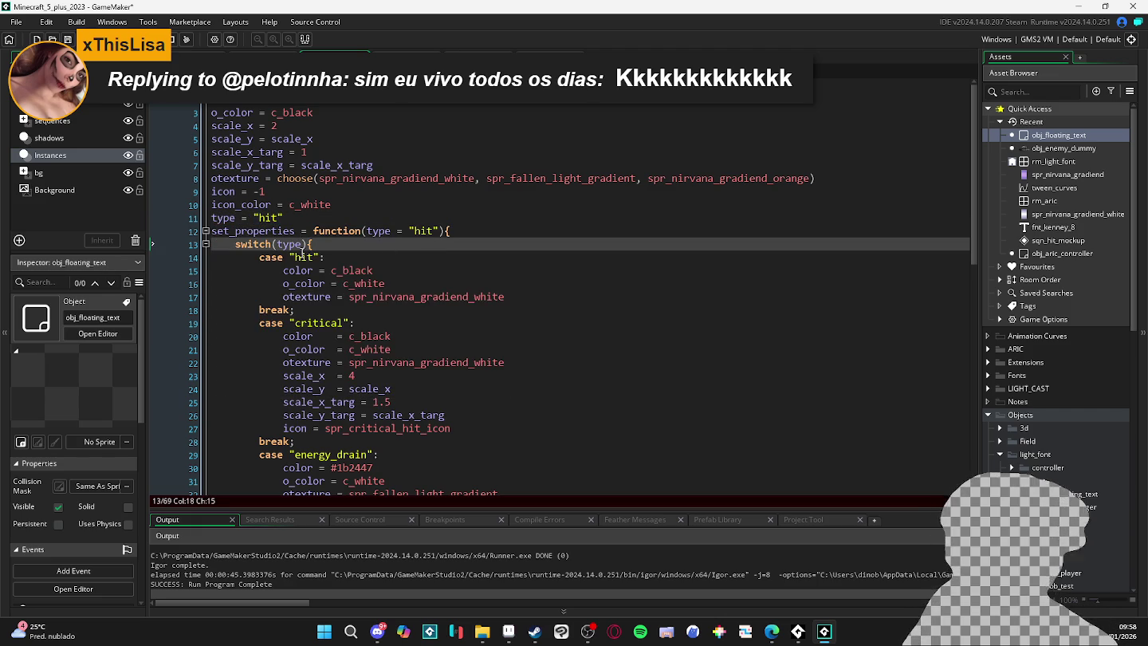
pyautogui.click(369, 237)
pyautogui.write('_')
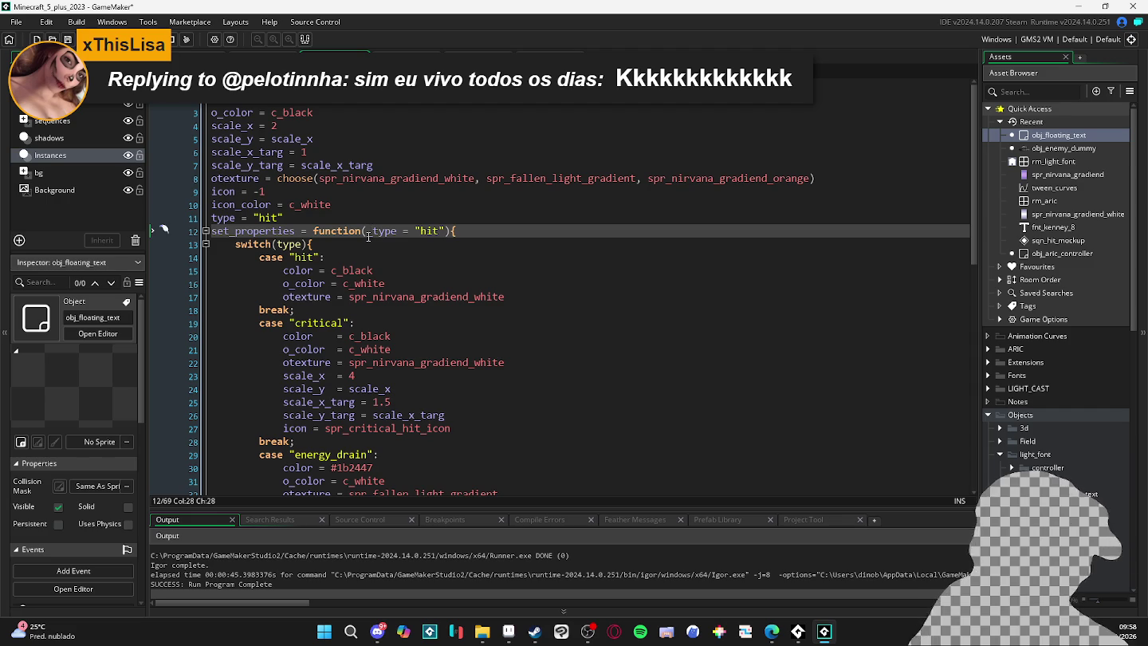
pyautogui.doubleClick(284, 245)
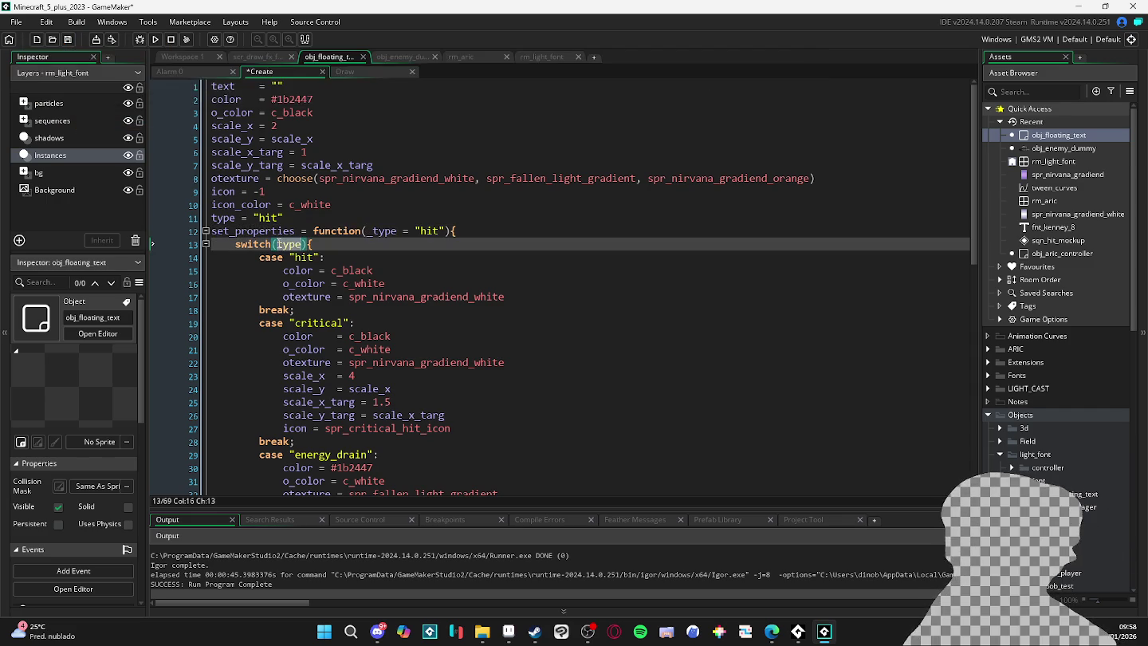
pyautogui.write('_type')
# Store the parameter with type = _type inside set_properties.
pyautogui.doubleClick(227, 218)
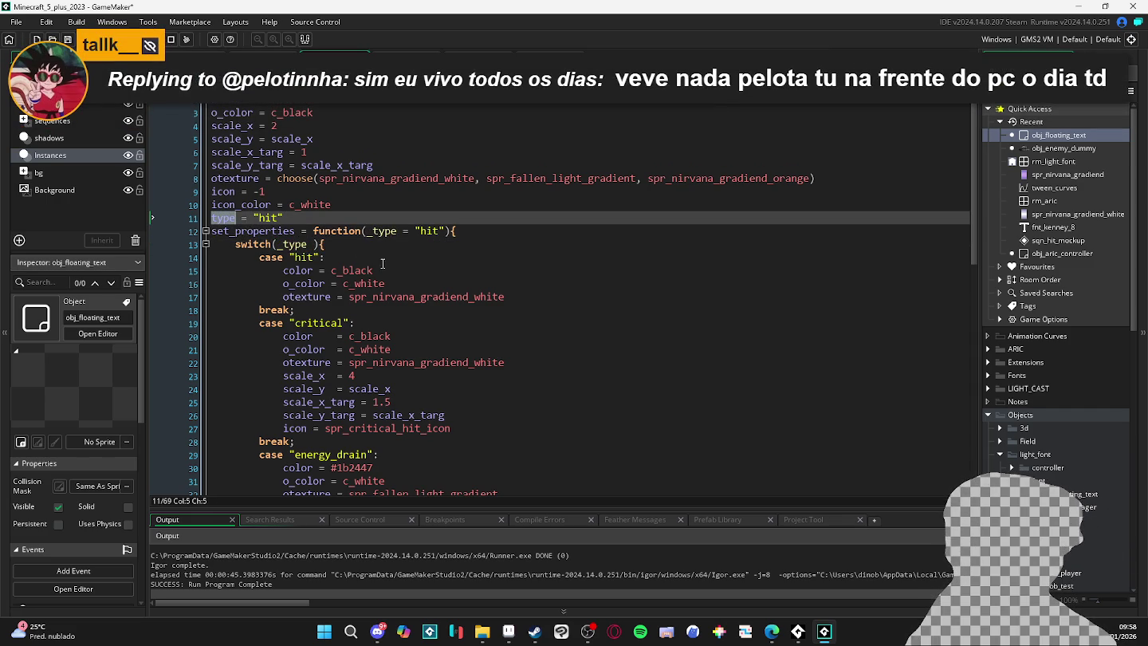
pyautogui.click(500, 235)
pyautogui.press('Return')
pyautogui.write('type = ')
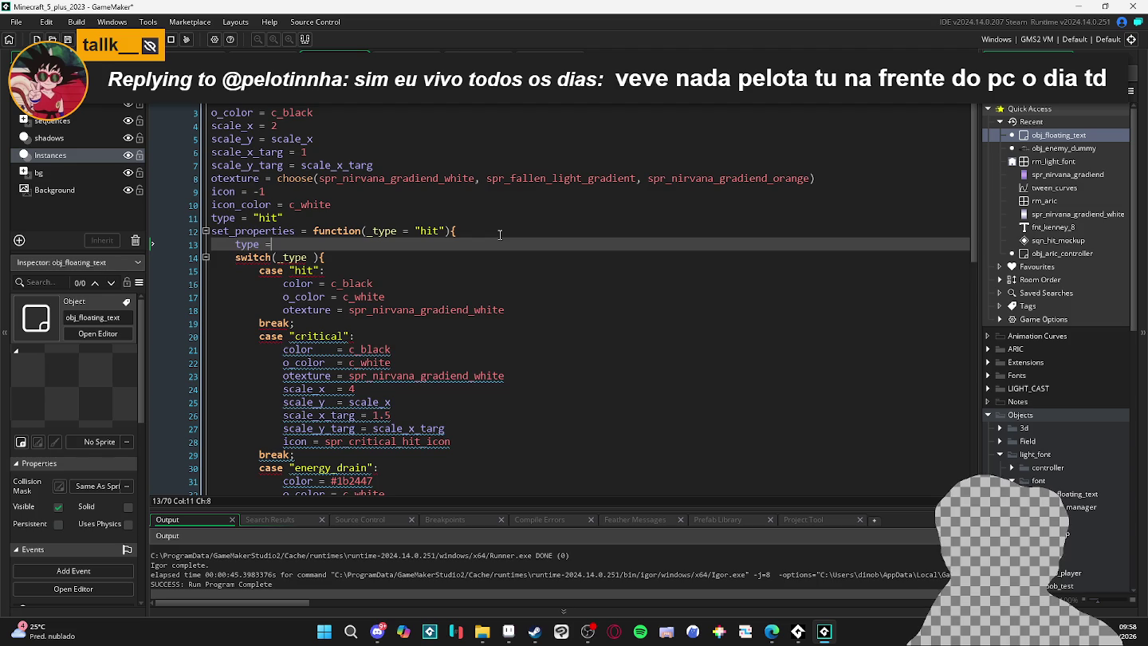
pyautogui.write('_type')
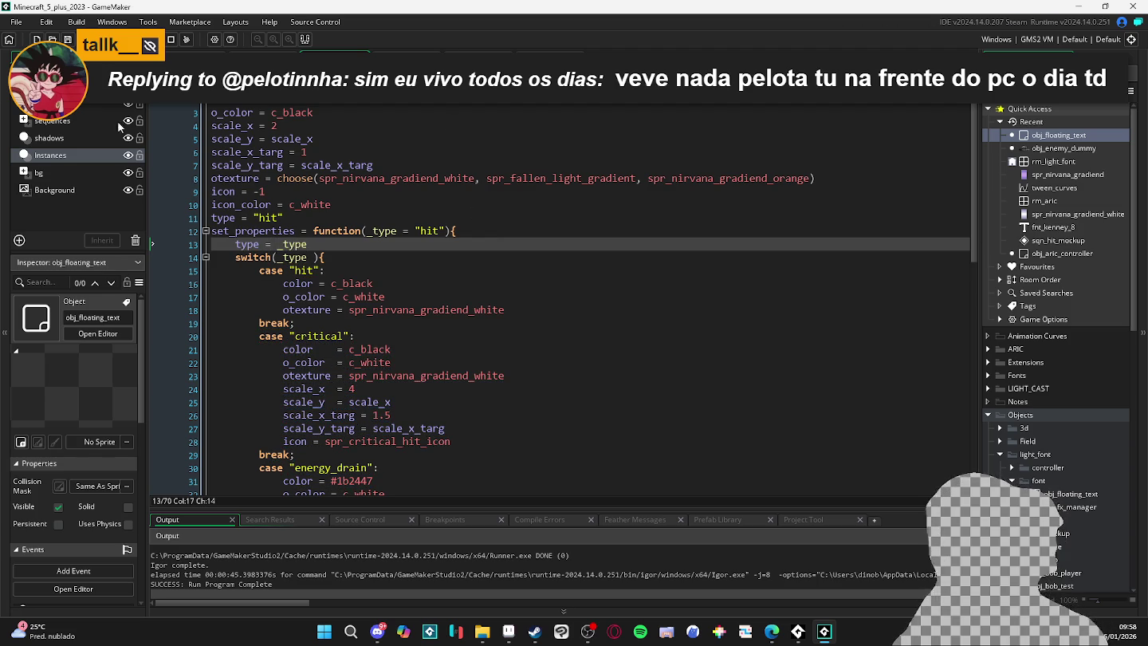
pyautogui.hotkey('ctrl', 'Tab')
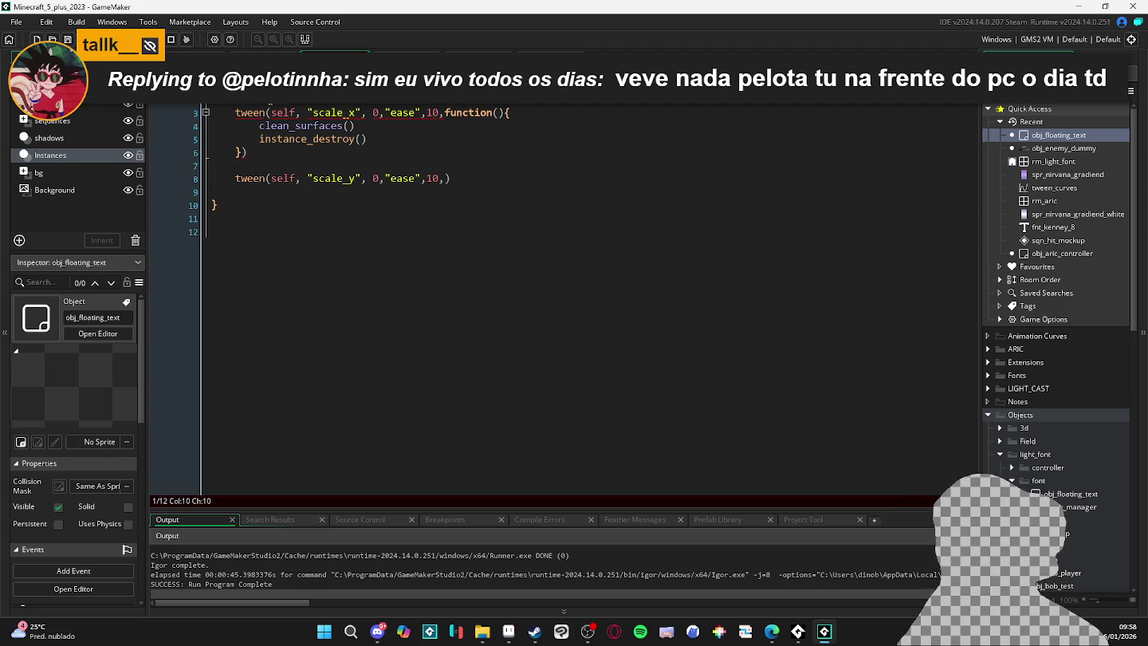
# Put the scale tweens under a default label ending in break; and indent them.
pyautogui.press('Down')
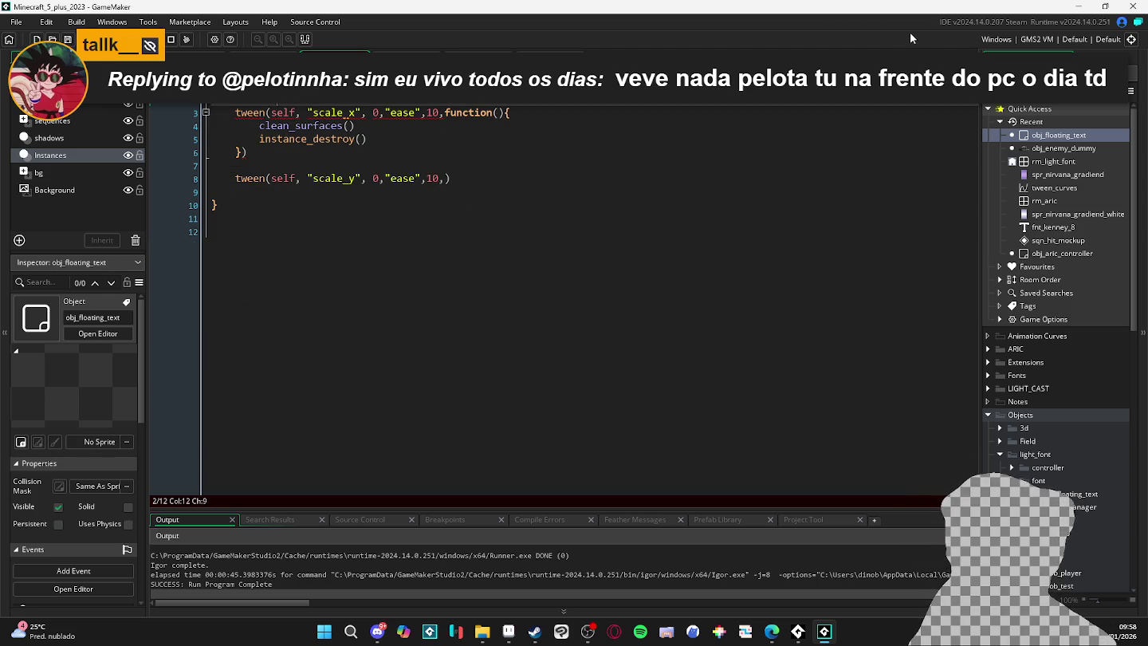
pyautogui.write('dur')
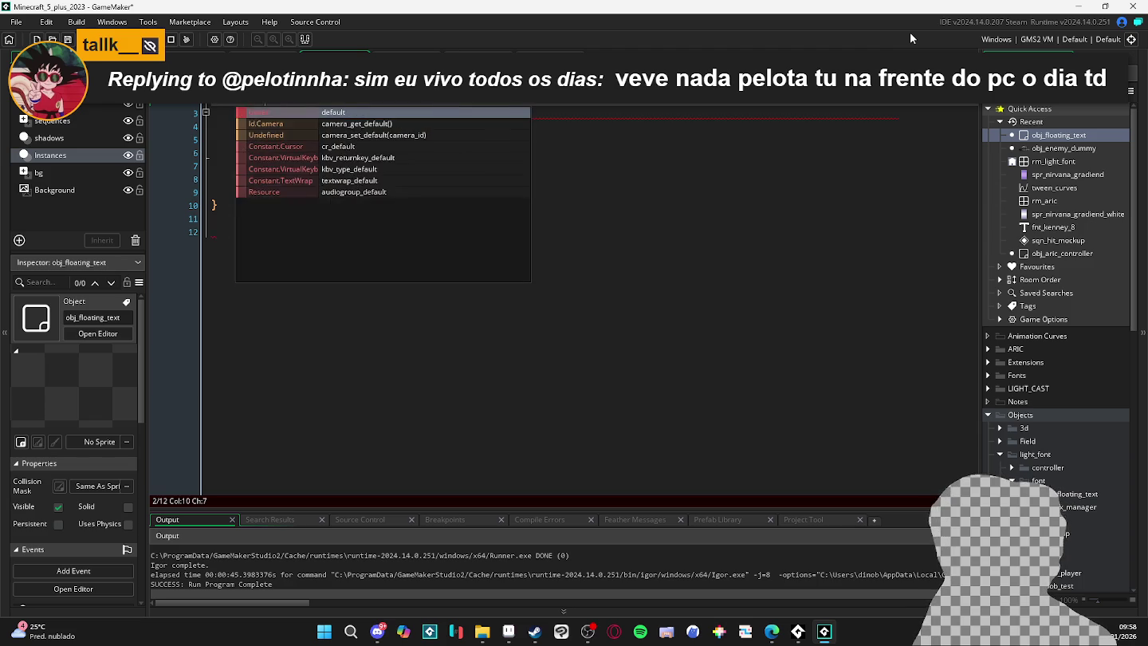
pyautogui.click(653, 195)
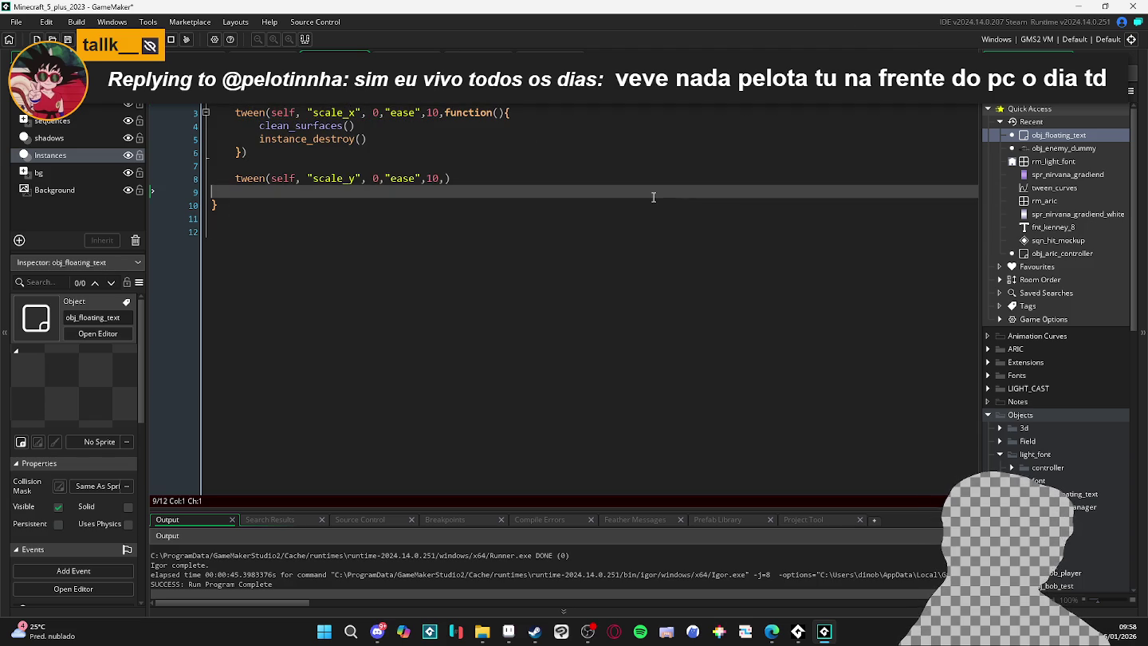
pyautogui.write('brek;')
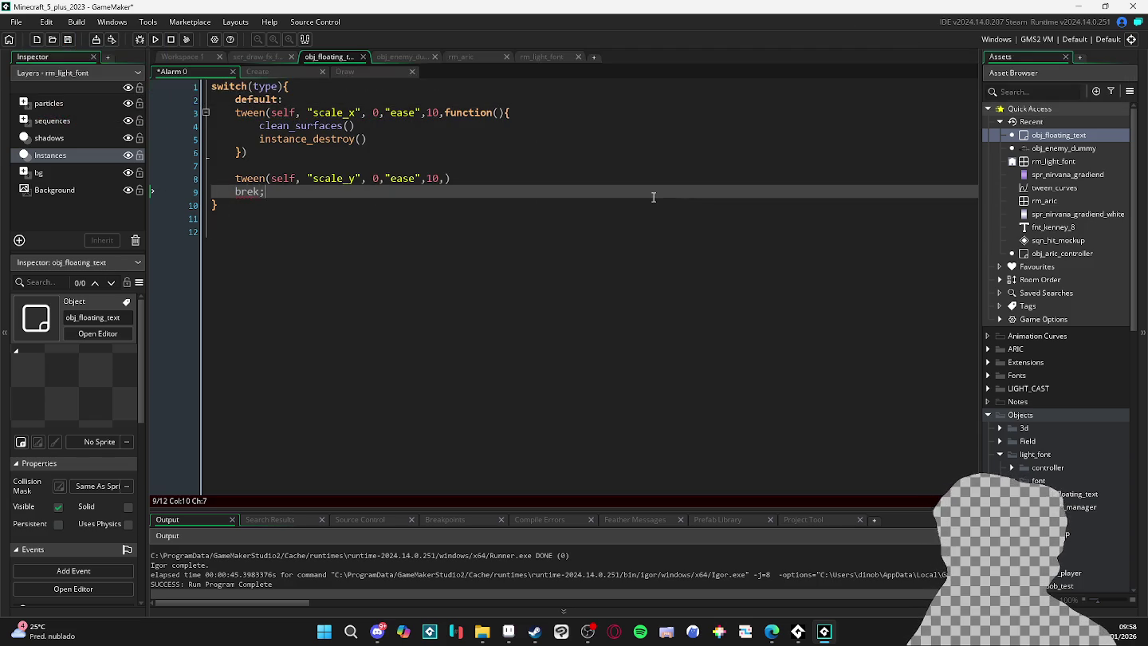
pyautogui.press('BackSpace')
pyautogui.press('BackSpace')
pyautogui.write('ak;')
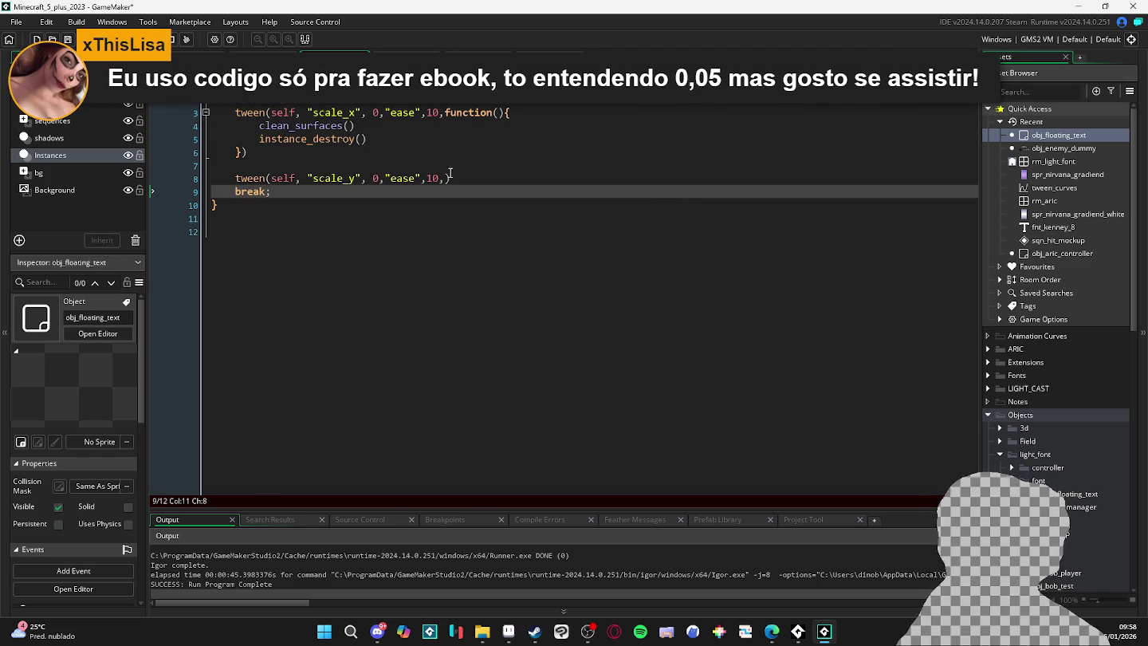
pyautogui.moveTo(451, 177); pyautogui.dragTo(213, 165)
pyautogui.hotkey('shift', 'Up')
pyautogui.hotkey('shift', 'Up')
pyautogui.hotkey('shift', 'Up')
pyautogui.press('Tab')
# Add a new case line with its own break; above the default case.
pyautogui.click(291, 86)
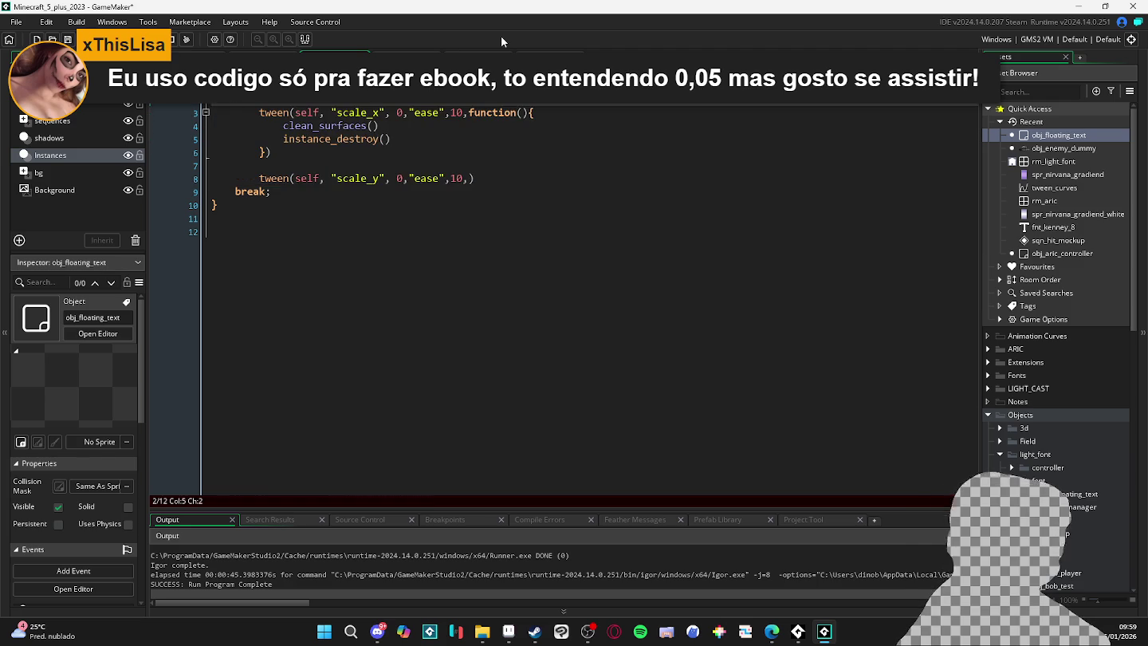
pyautogui.press('Return')
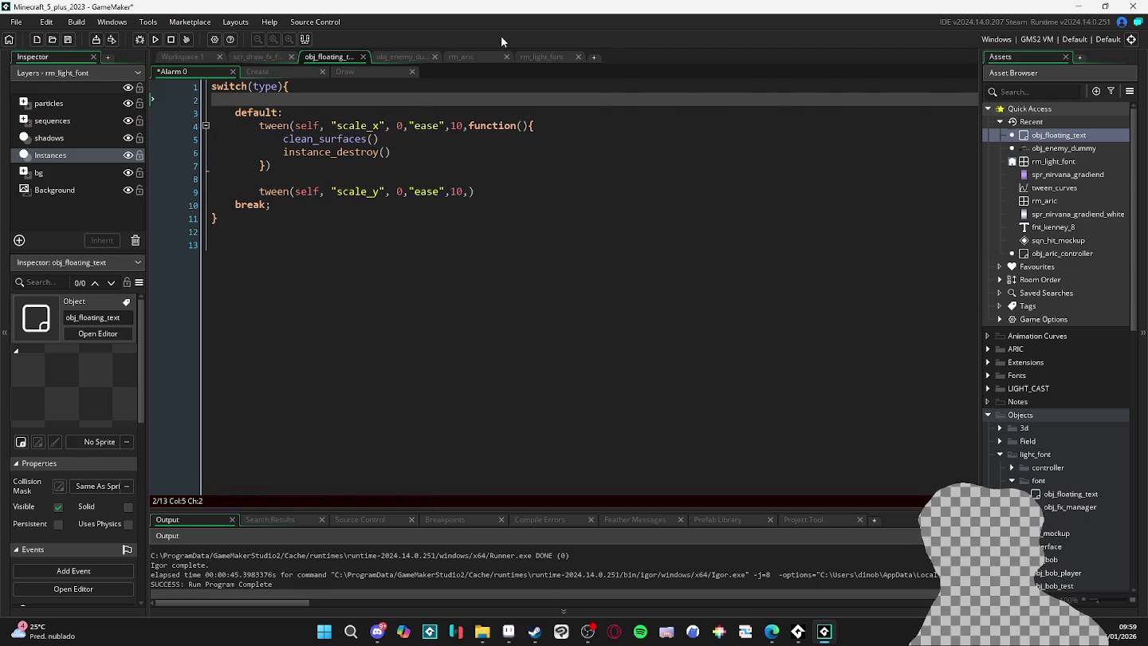
pyautogui.write('case')
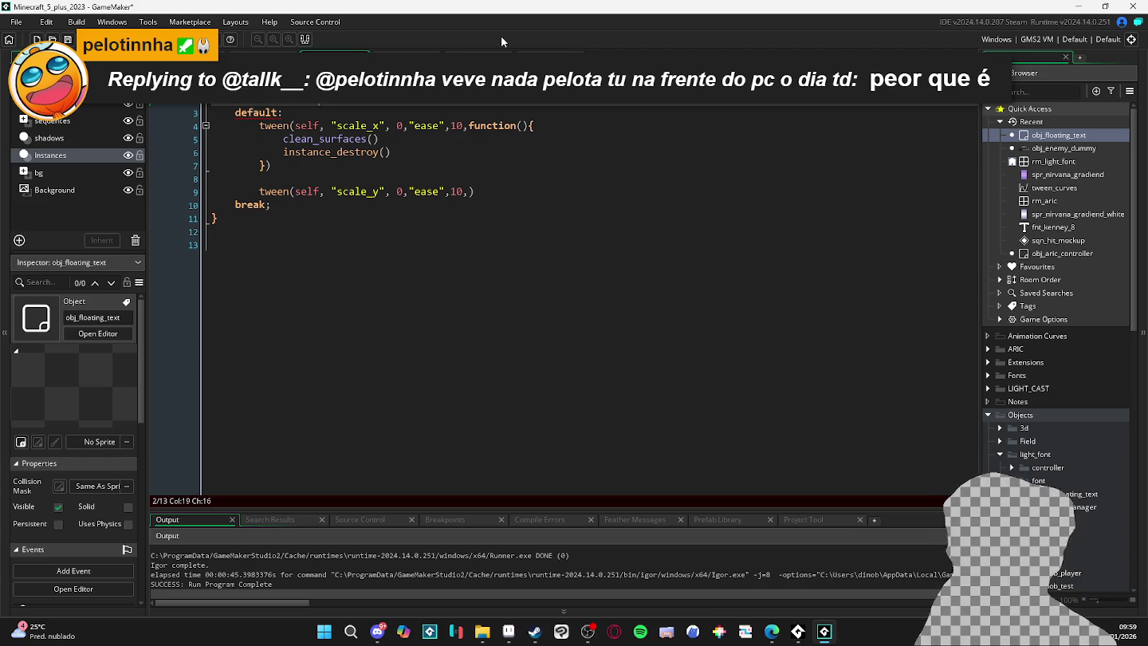
pyautogui.press('Return')
pyautogui.press('Return')
pyautogui.write('break;')
pyautogui.press('Up')
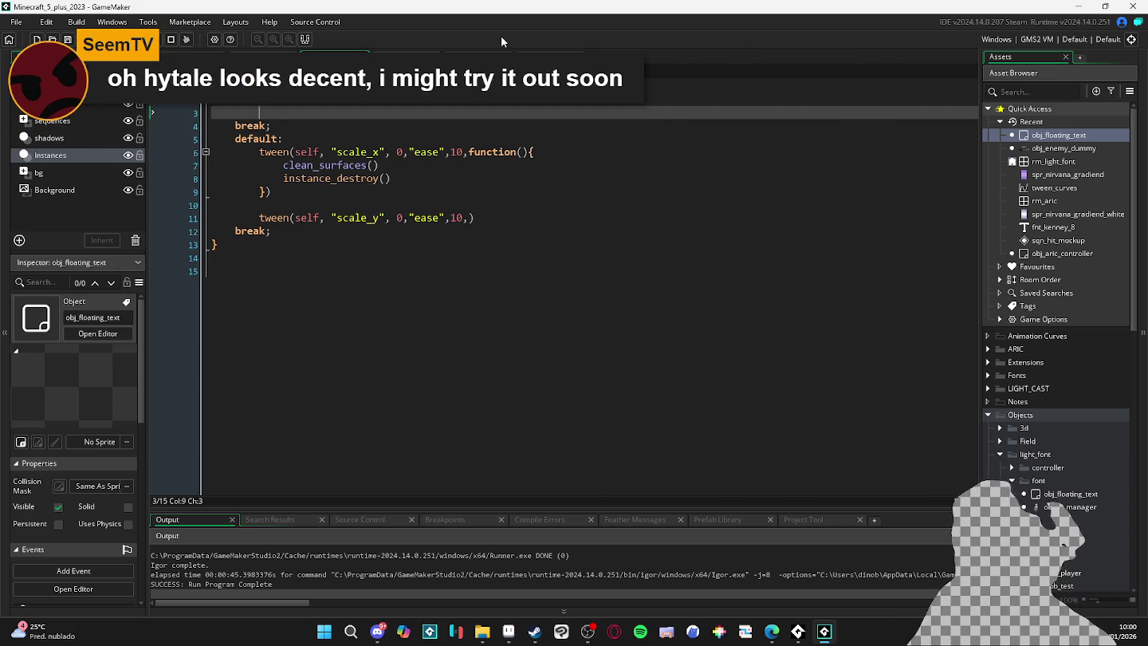
# Add a 30-frame image_alpha tween to 0, replacing it with the copied scale_x tween block.
pyautogui.write('tween')
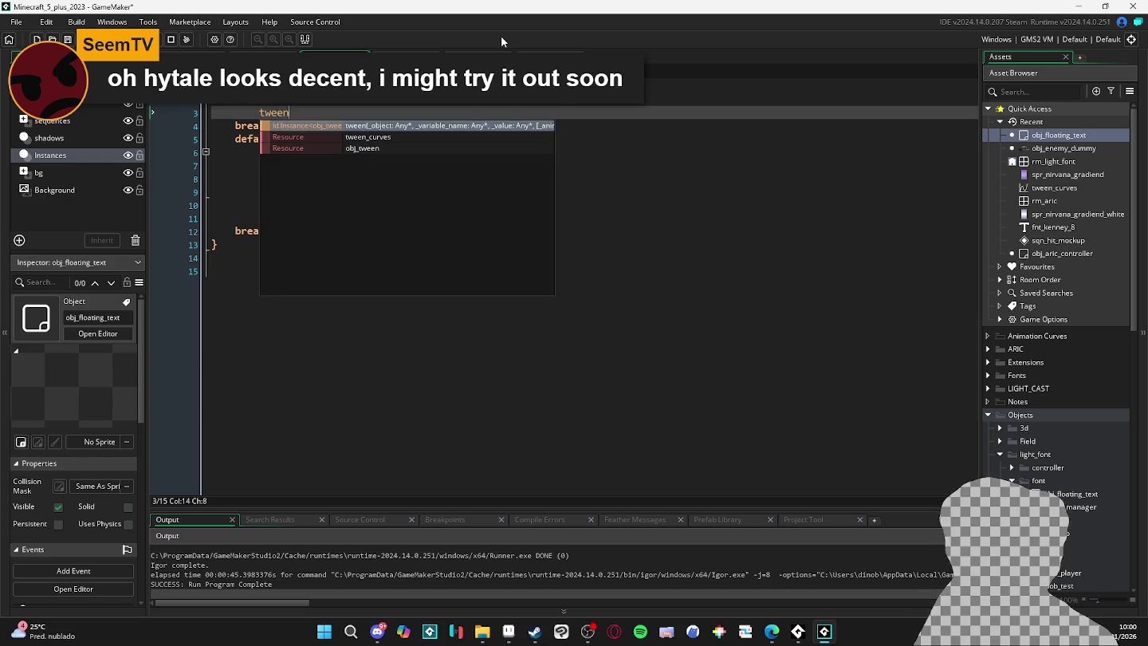
pyautogui.write('()self, "')
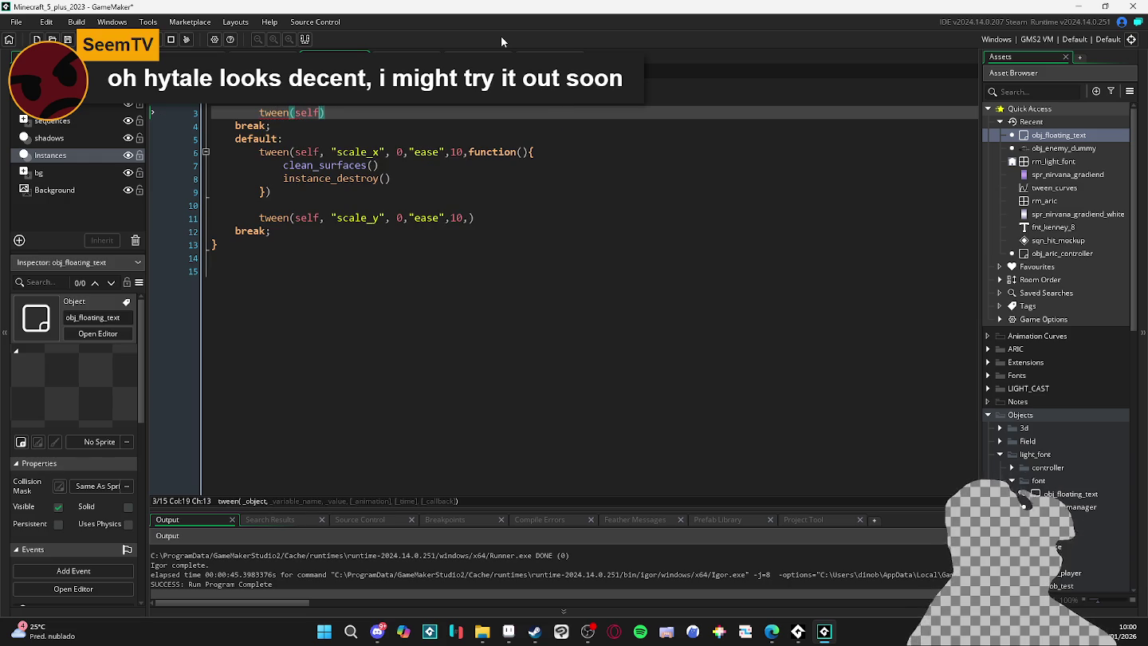
pyautogui.write('image_alpha')
pyautogui.write('",')
pyautogui.write(' 0,,')
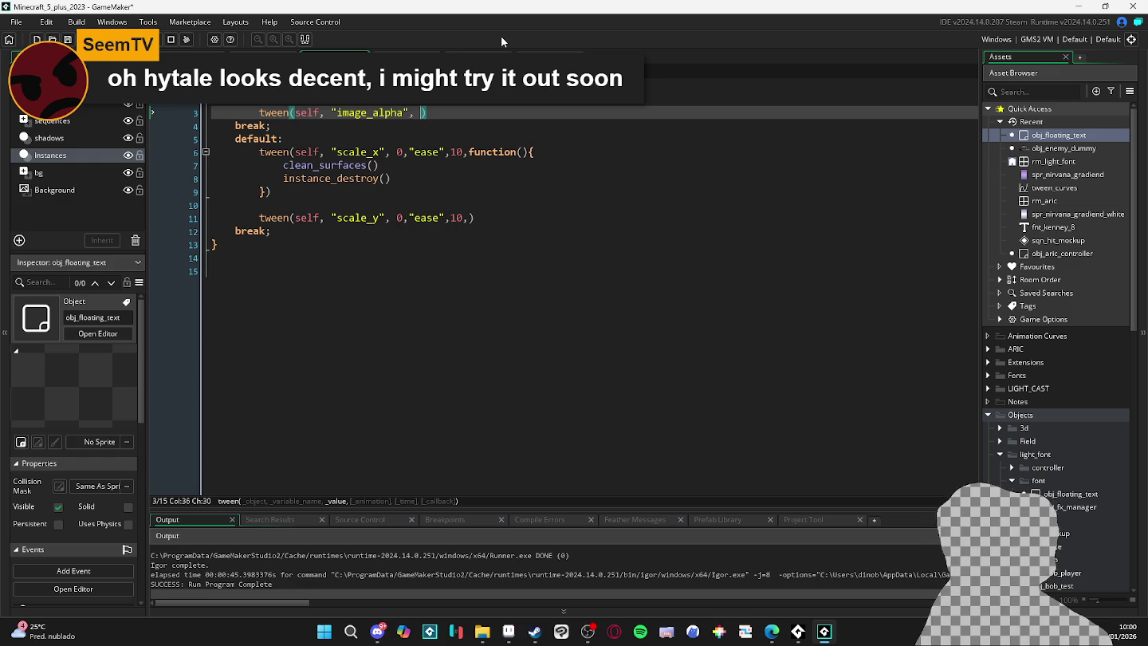
pyautogui.write('30')
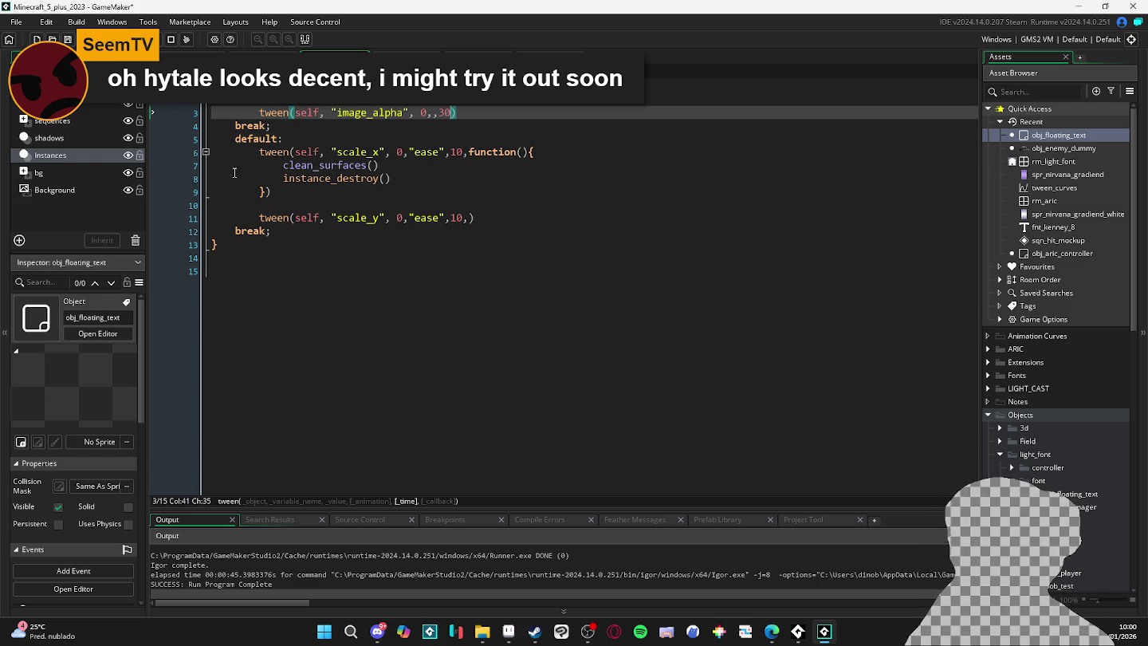
pyautogui.moveTo(235, 173); pyautogui.dragTo(383, 178)
pyautogui.click(294, 179)
pyautogui.moveTo(294, 179)
pyautogui.mouseDown()
pyautogui.moveTo(213, 188)
pyautogui.moveTo(214, 152)
pyautogui.mouseUp()
pyautogui.hotkey('ctrl', 'c')
pyautogui.moveTo(461, 112); pyautogui.dragTo(274, 117)
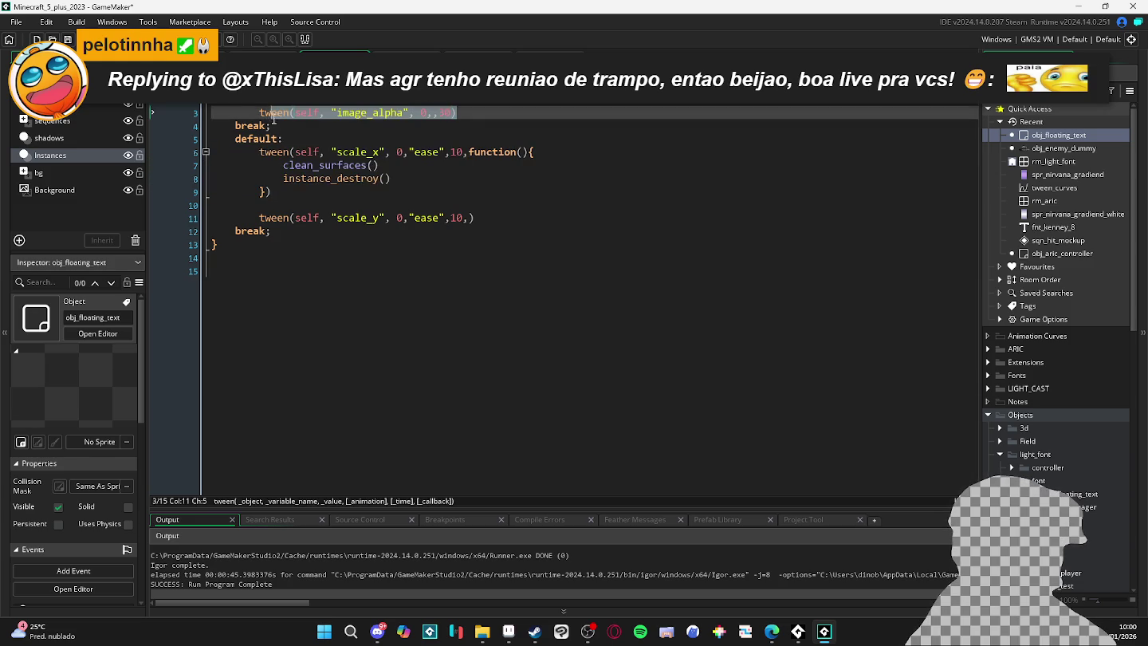
pyautogui.hotkey('ctrl', 'v')
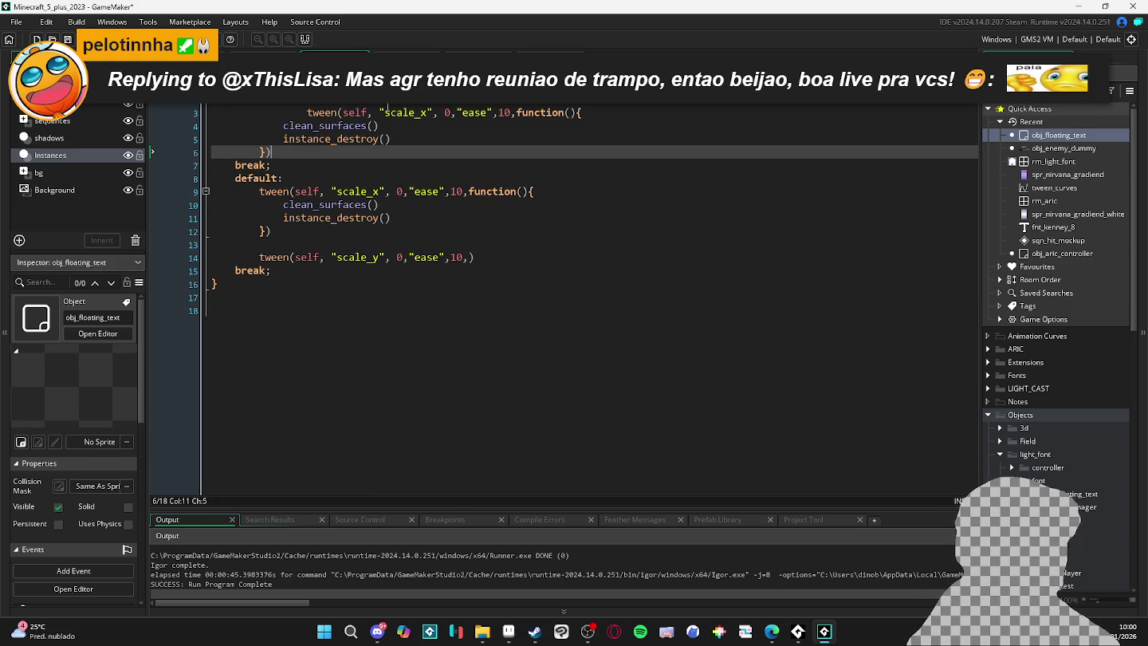
# Change the pasted tween's property to image_alpha, fix its indentation, and run the game.
pyautogui.doubleClick(412, 112)
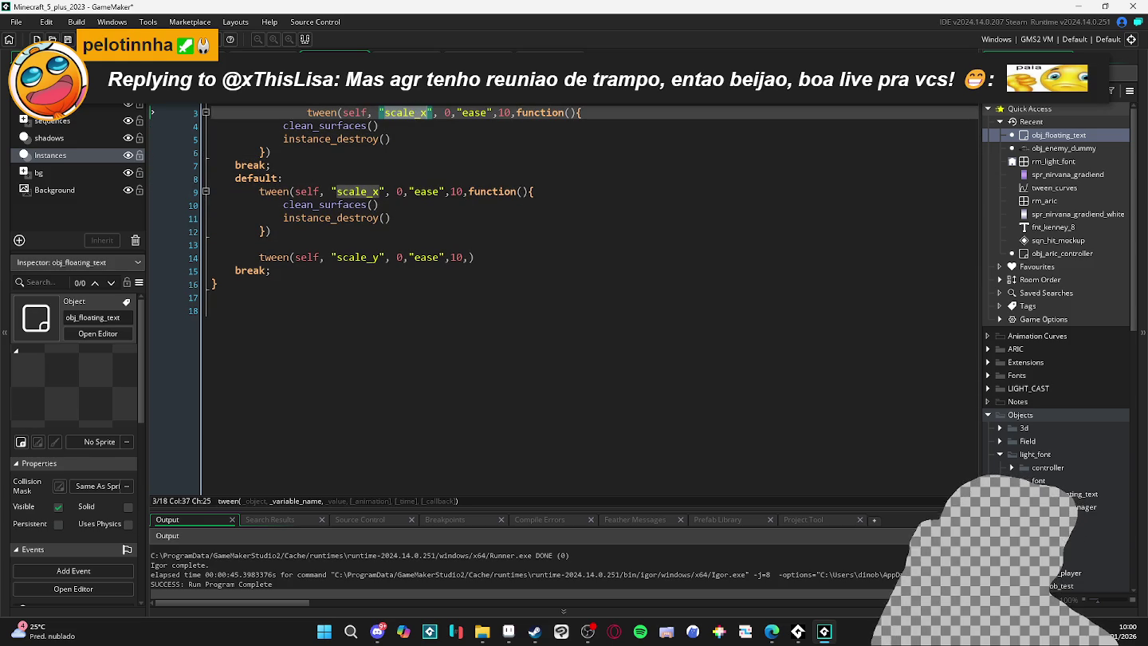
pyautogui.write('image_l')
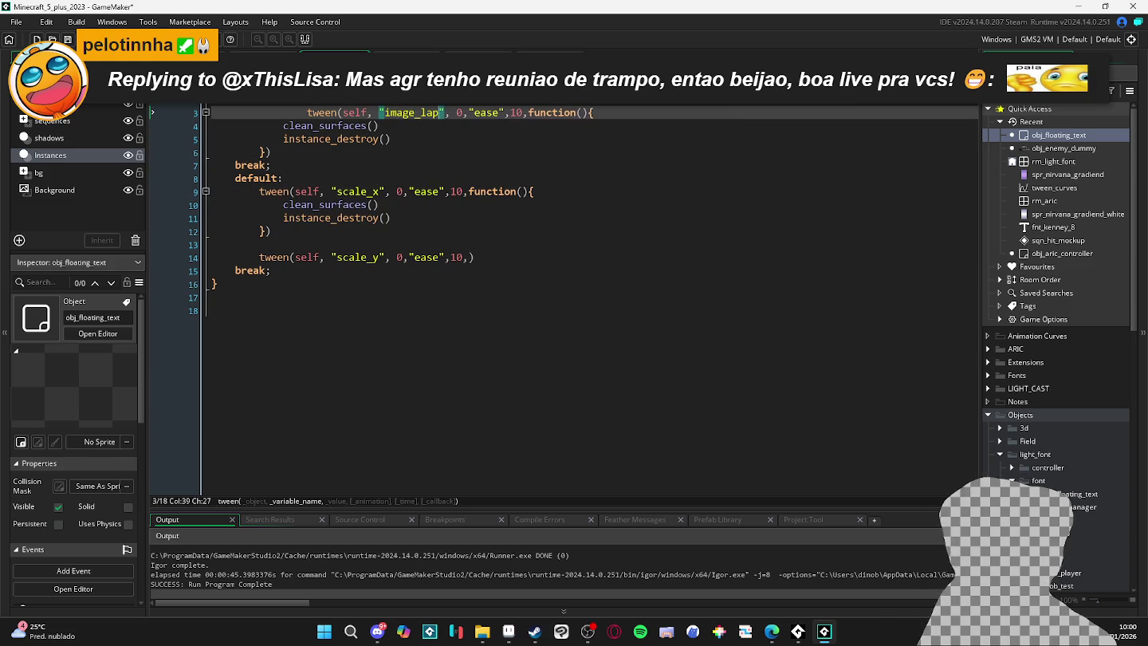
pyautogui.press('BackSpace')
pyautogui.write('alpha')
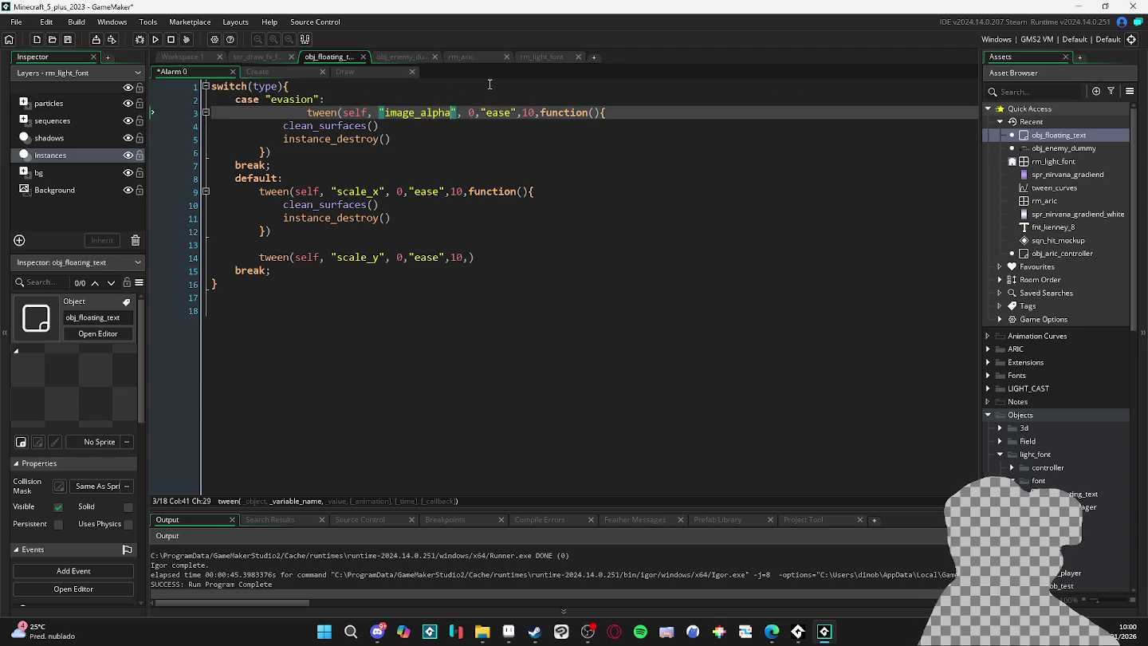
pyautogui.click(528, 113)
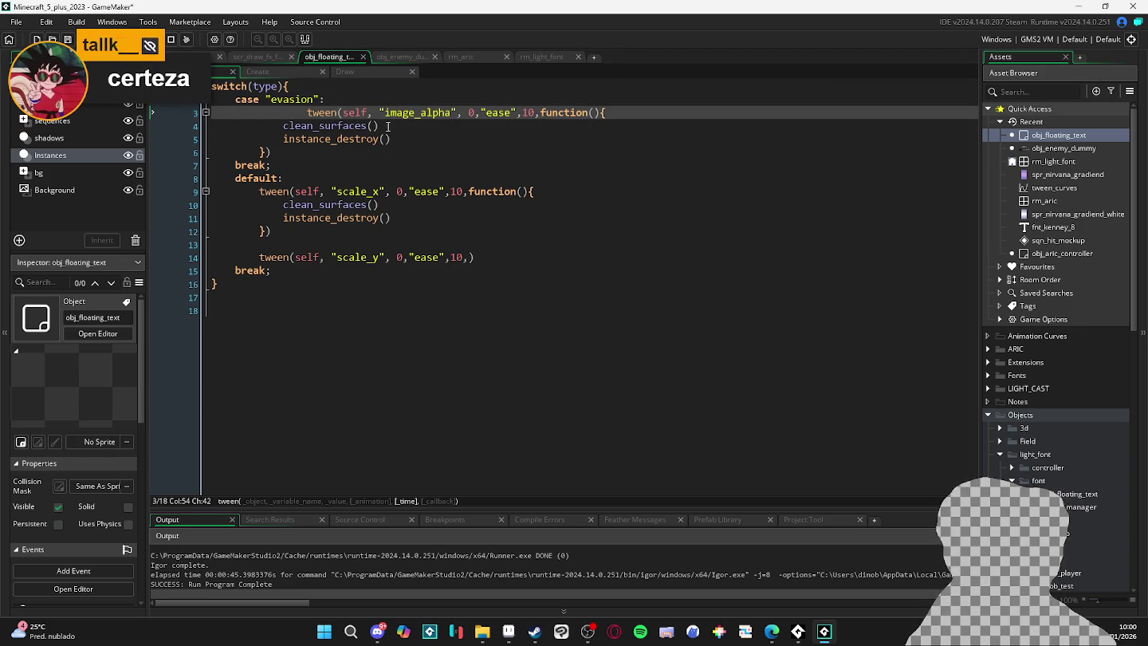
pyautogui.click(308, 113)
pyautogui.press('BackSpace')
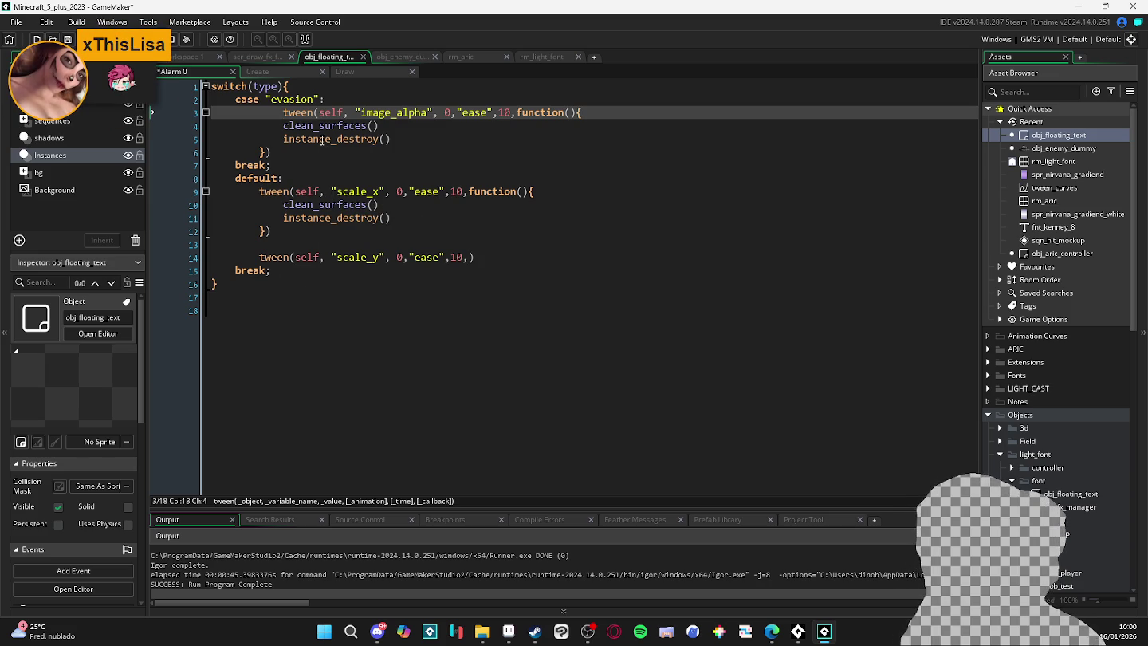
pyautogui.press('F5')
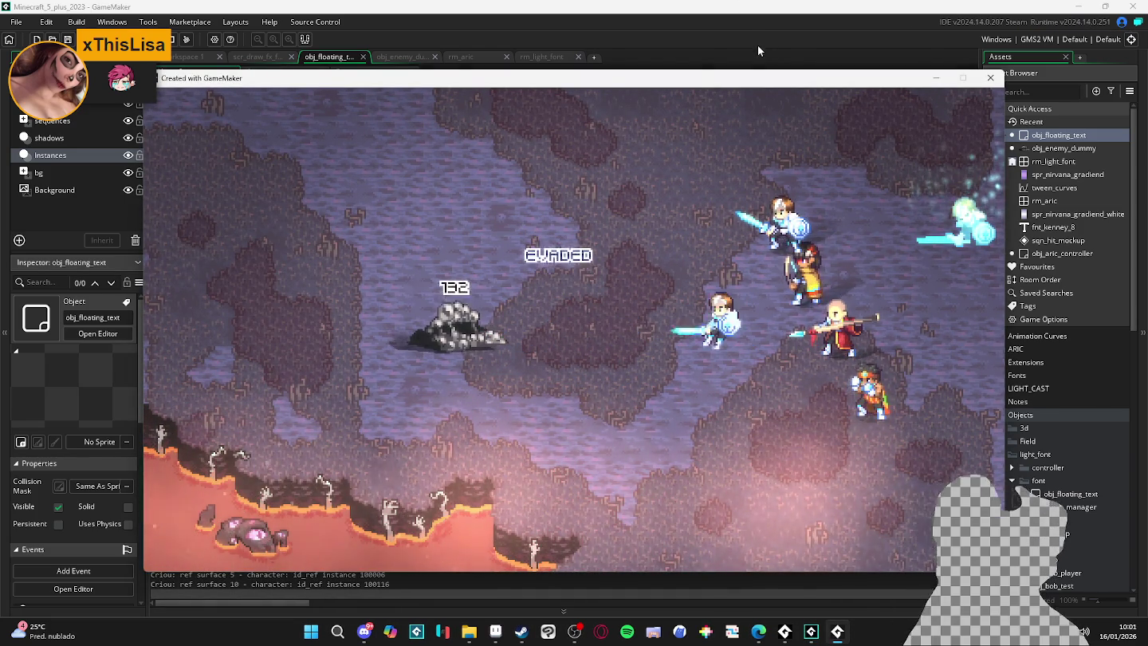
pyautogui.click(991, 78)
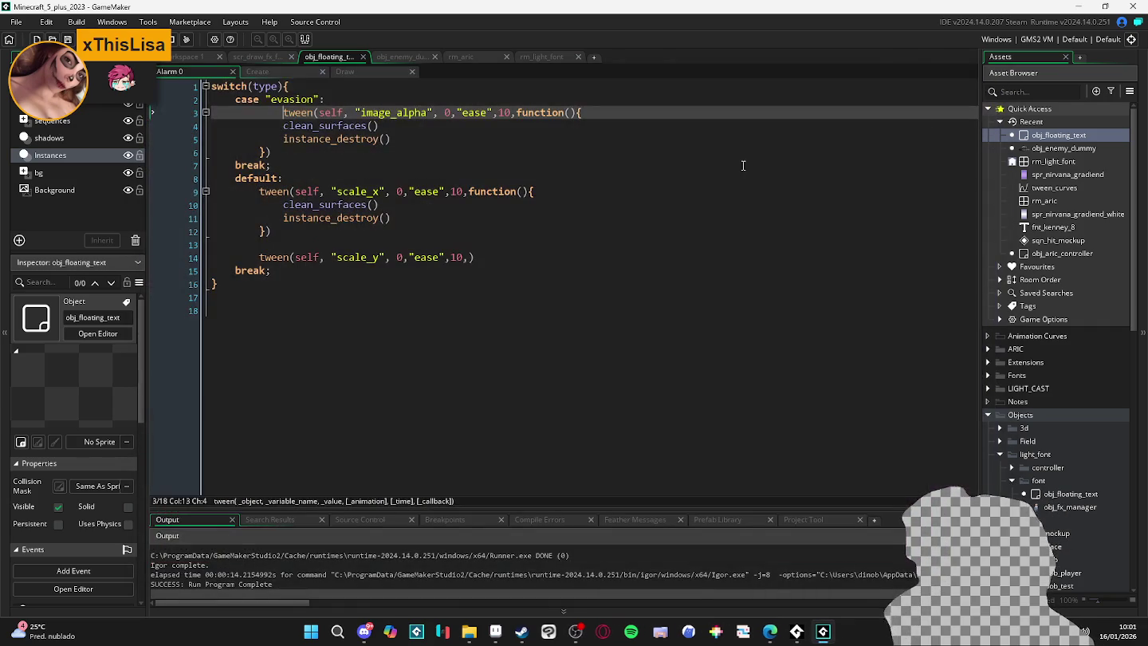
pyautogui.click(413, 110)
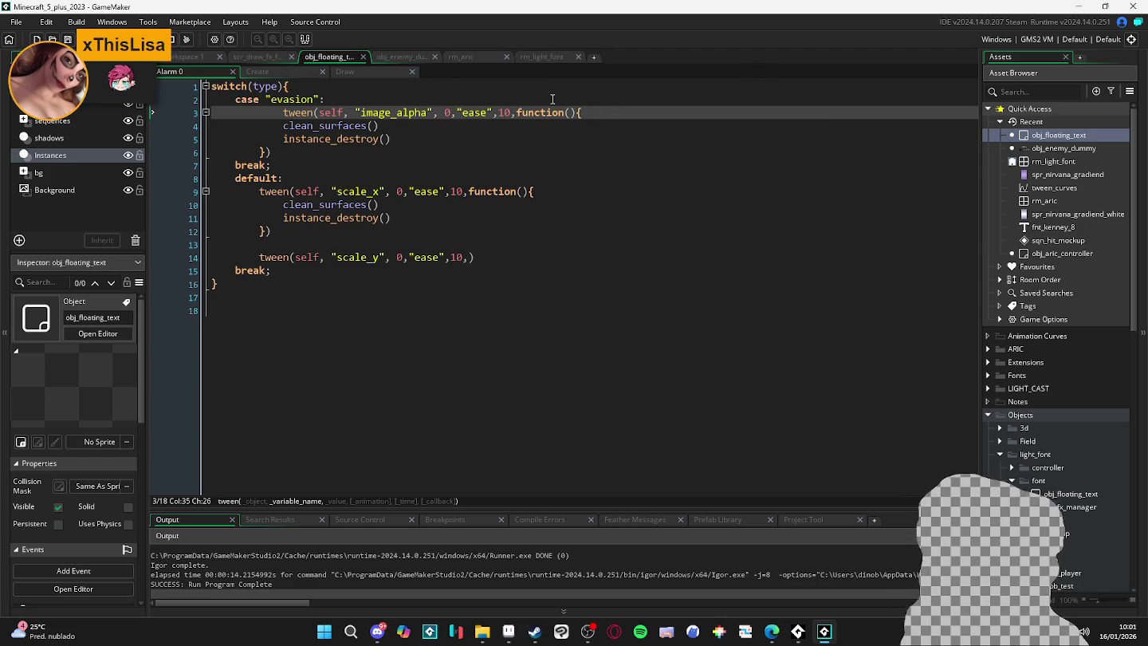
pyautogui.click(383, 72)
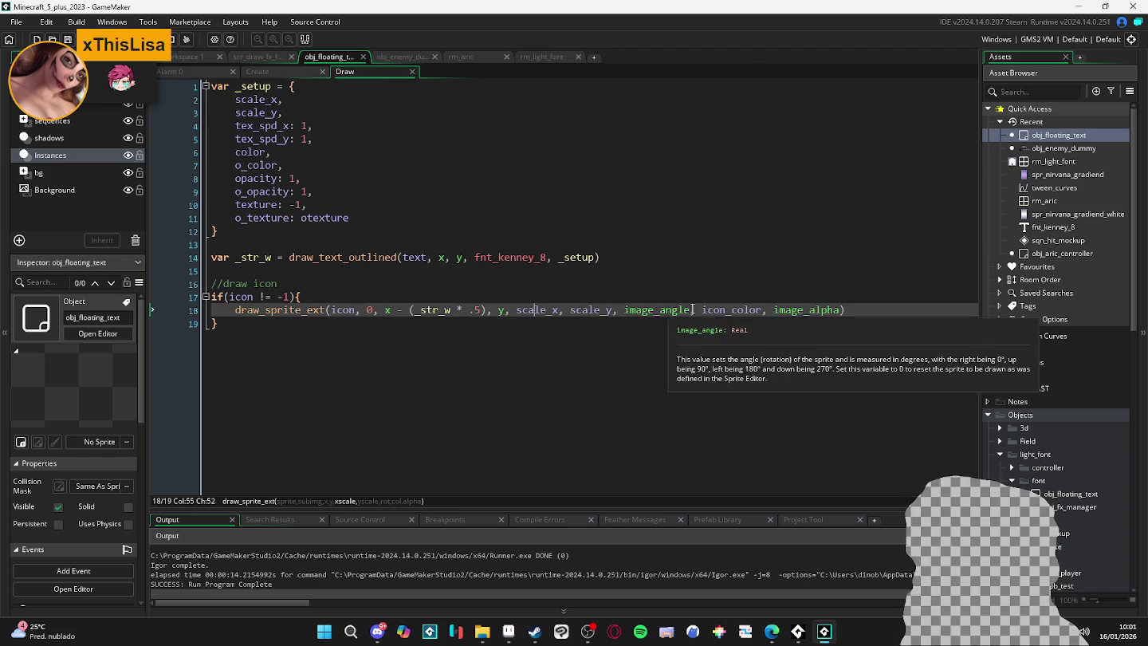
# Replace the fixed fill opacity of 1 with image_alpha in the Draw event.
pyautogui.click(809, 311)
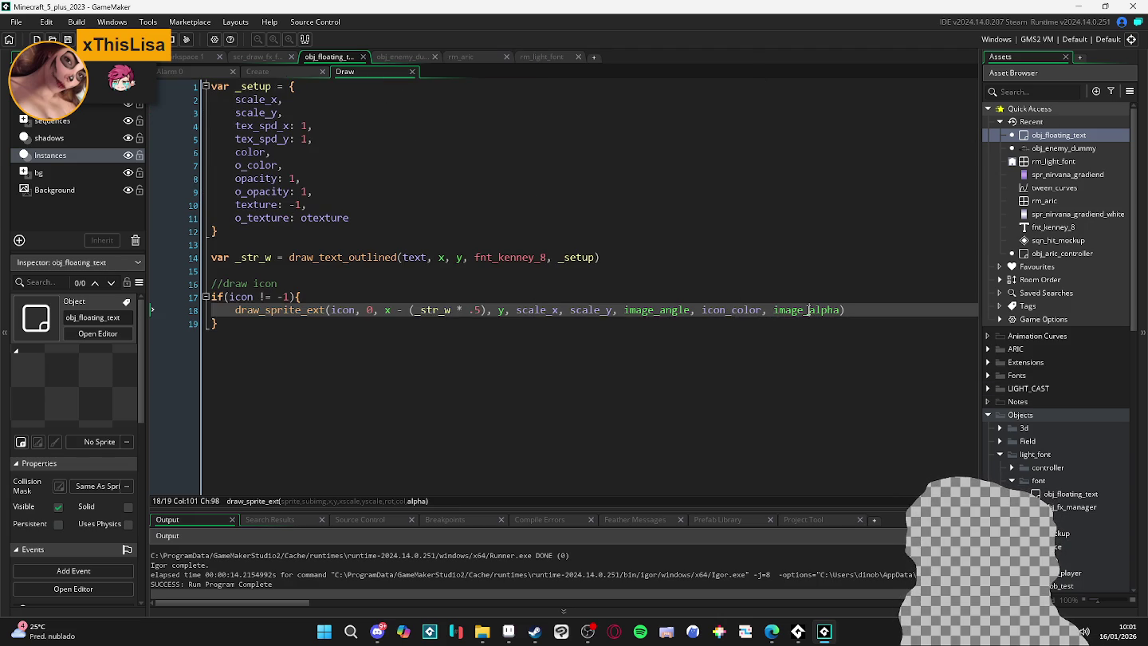
pyautogui.click(296, 303)
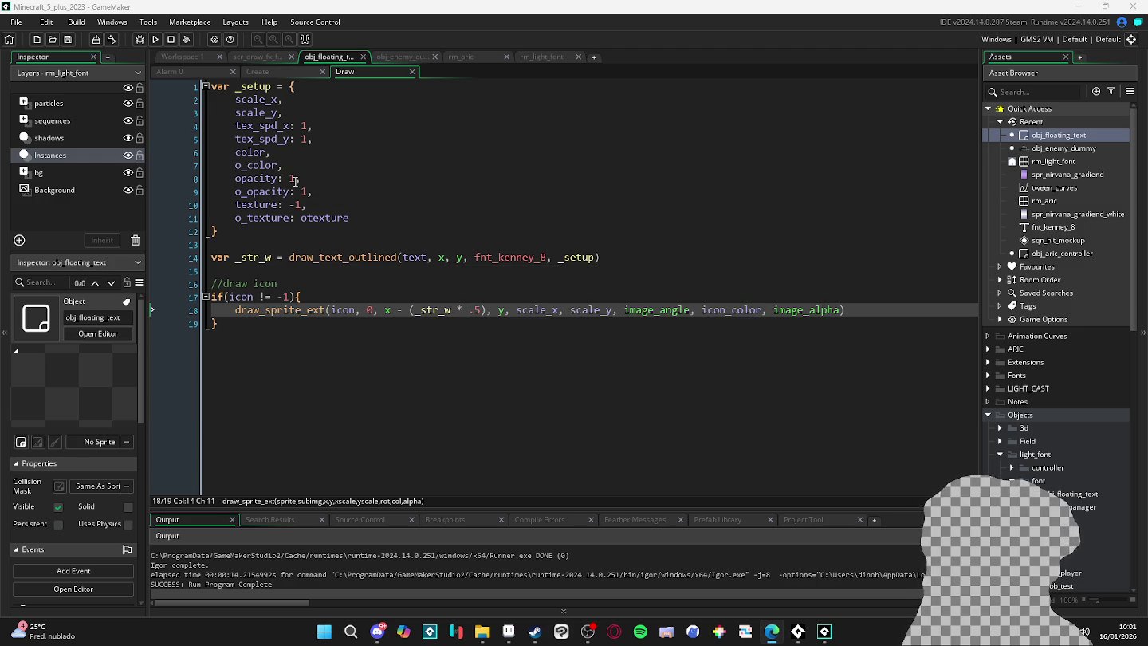
pyautogui.click(295, 181)
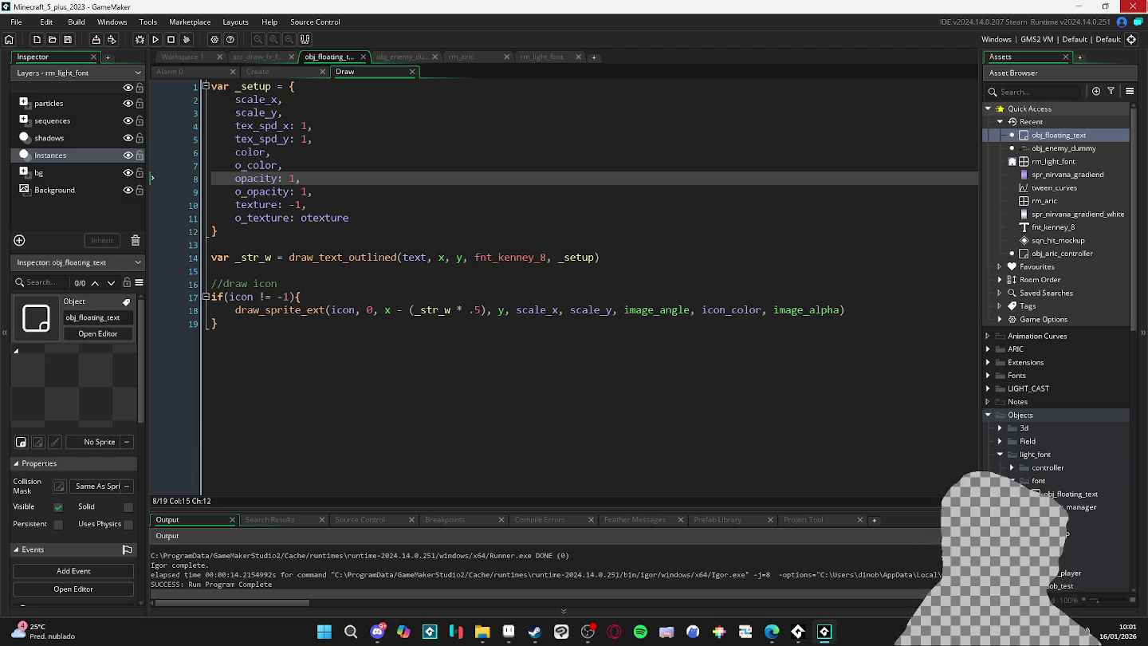
pyautogui.press('BackSpace')
pyautogui.write('ha')
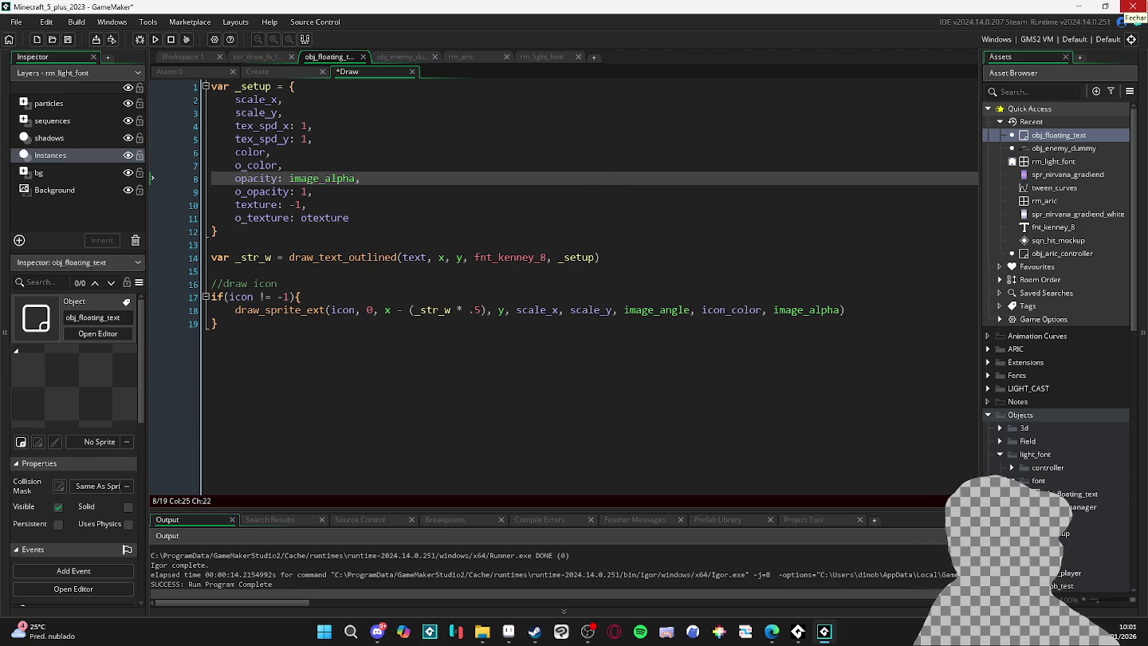
# Set the outline opacity o_opacity to image_alpha and launch a test run.
pyautogui.press('Down')
pyautogui.hotkey('shift', 'Left')
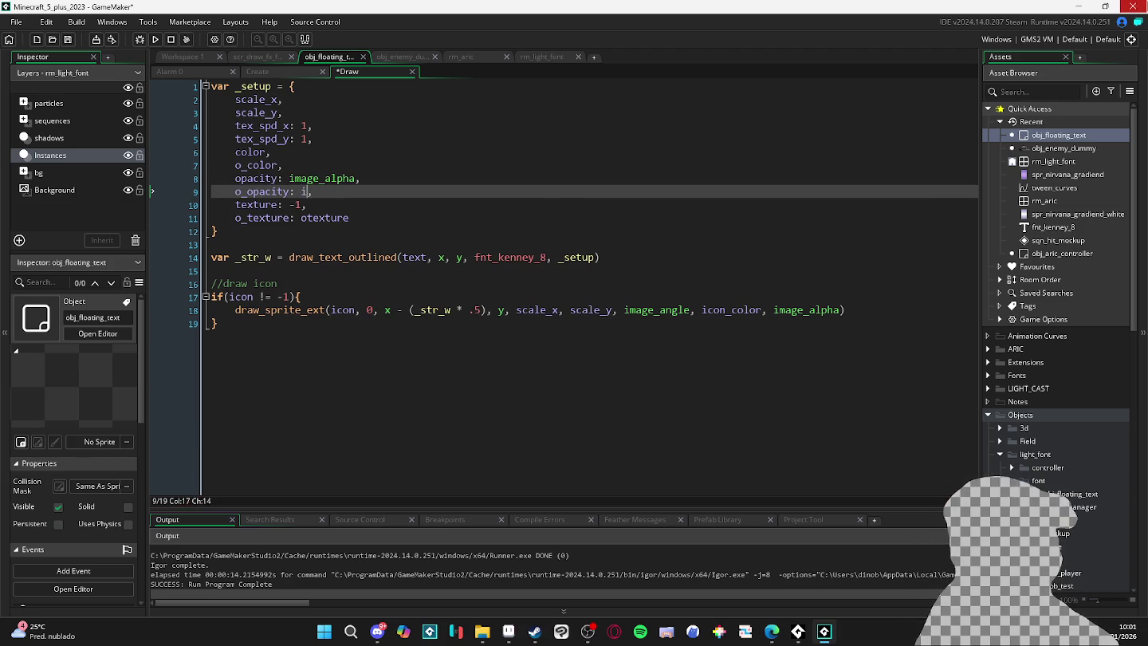
pyautogui.write('mage_')
pyautogui.press('Return')
pyautogui.press('F5')
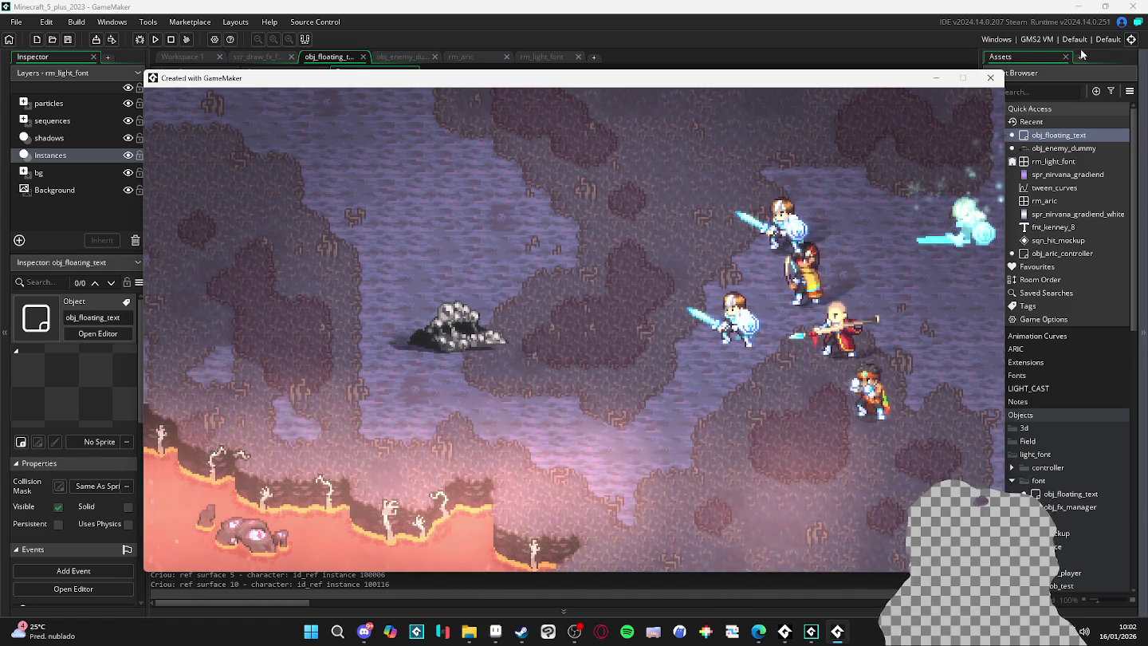
# Close the game and add otexture = -1 to the evasion case in the Create code.
pyautogui.click(990, 78)
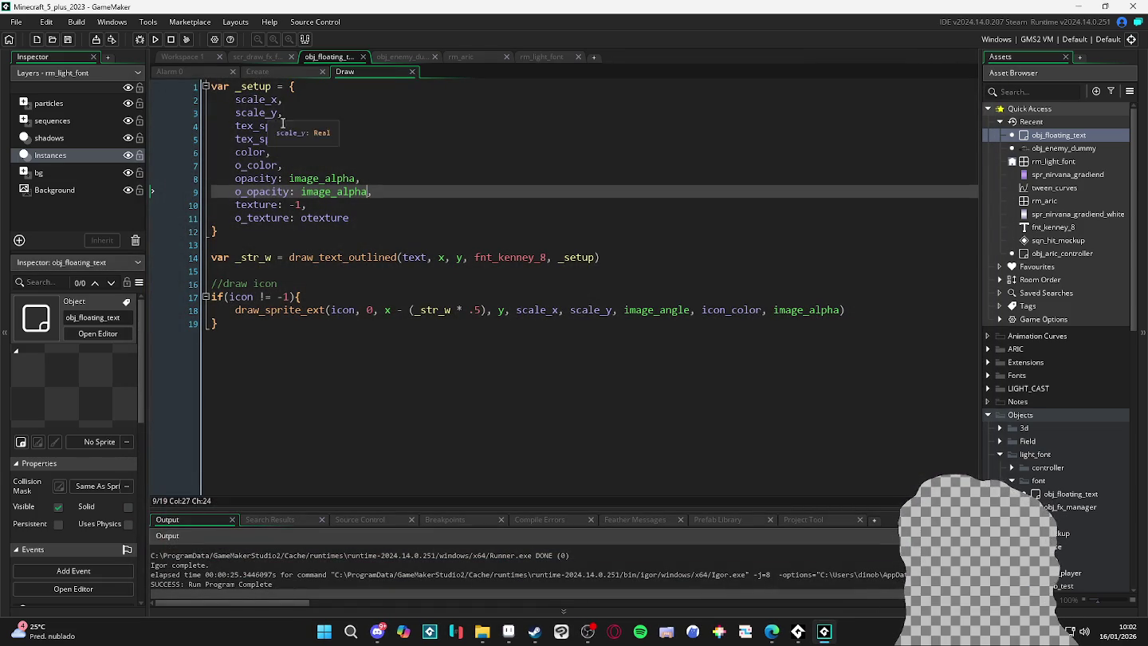
pyautogui.click(332, 218)
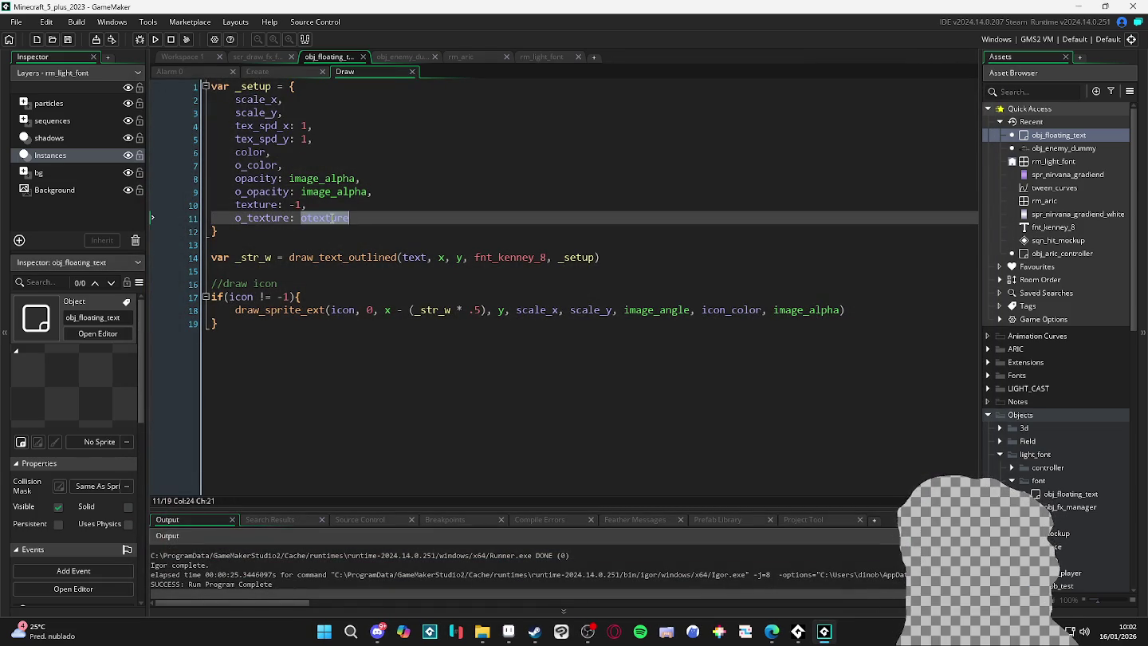
pyautogui.click(259, 72)
pyautogui.scroll(-6, 375, 243)
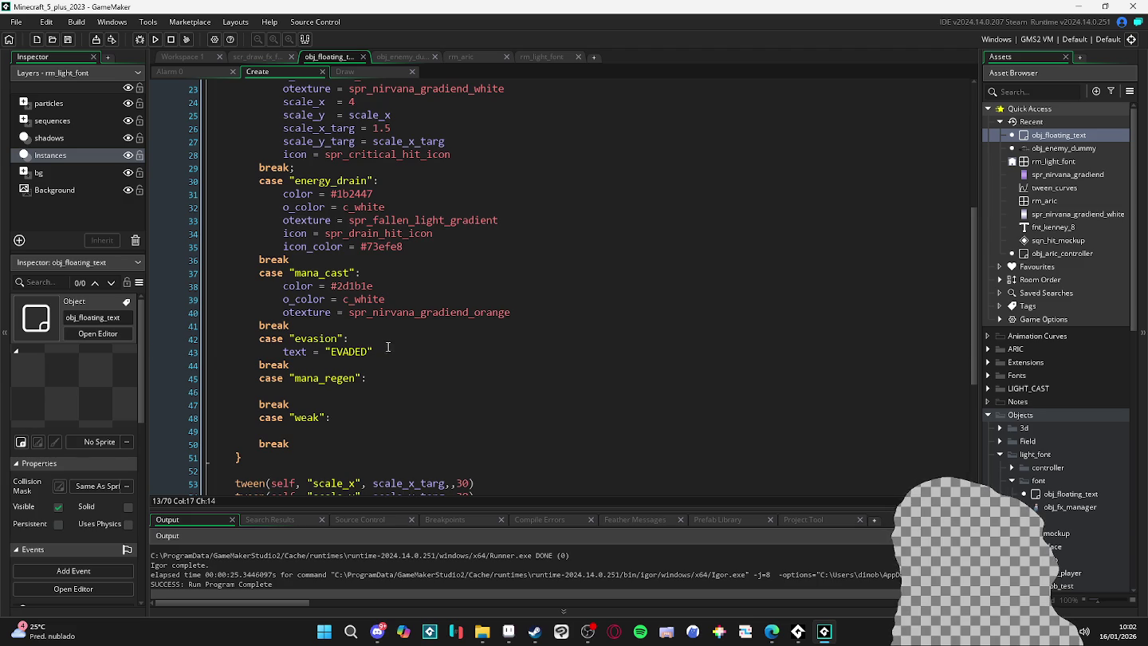
pyautogui.click(389, 348)
pyautogui.press('Return')
pyautogui.write('otexture = -1')
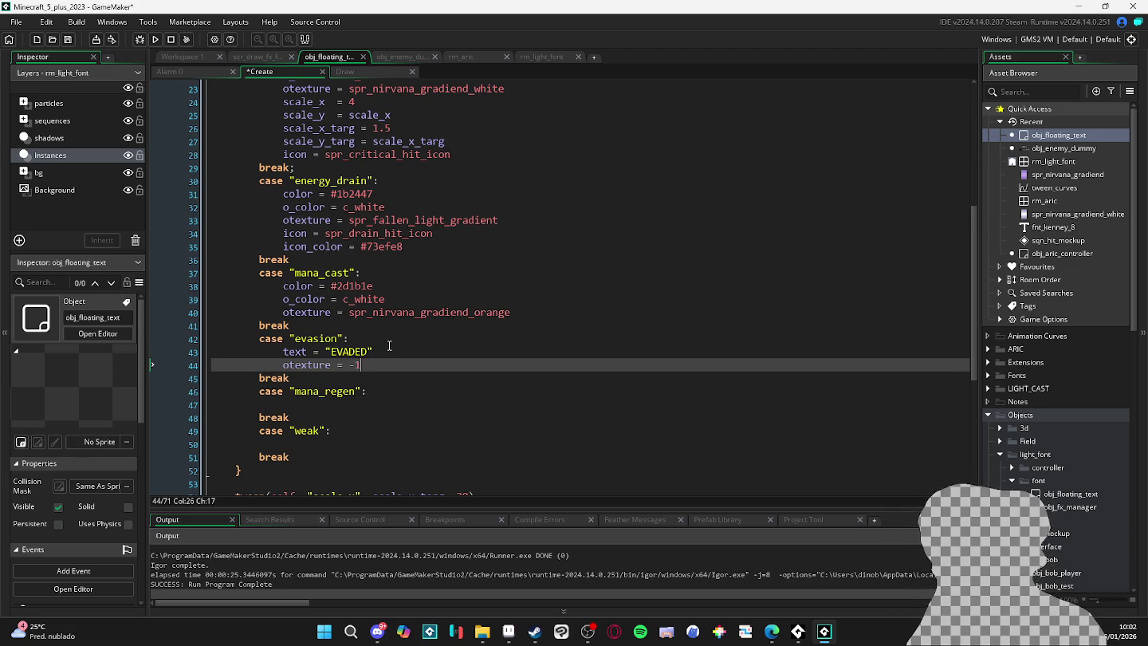
pyautogui.press('Return')
pyautogui.write('color:')
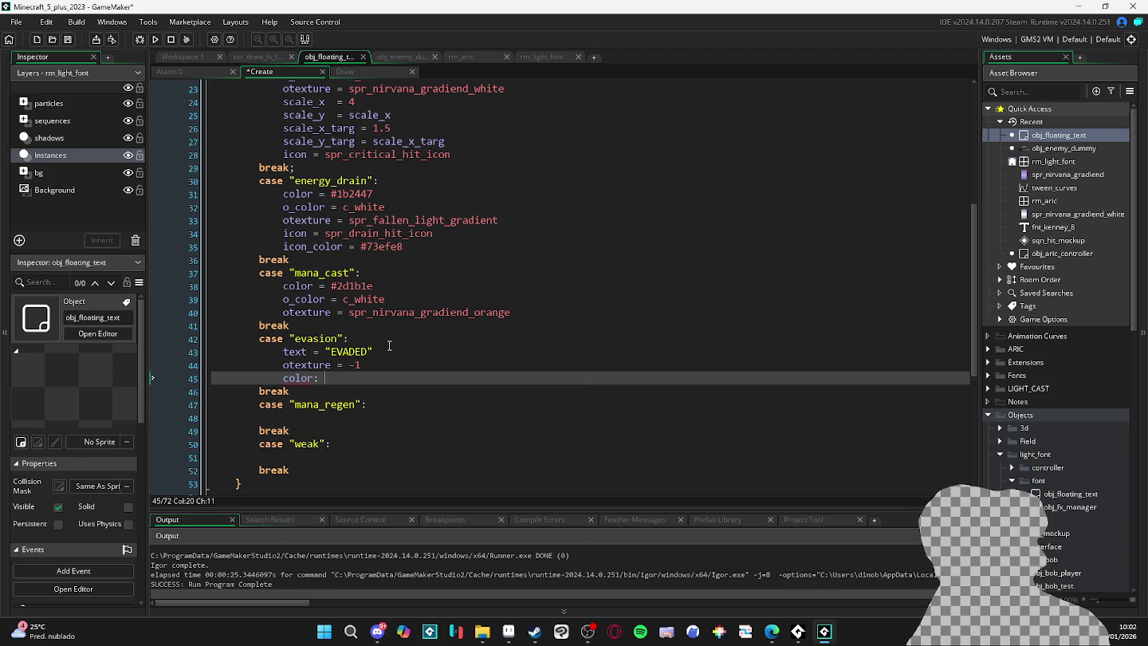
# Give EVADED color = c_black and o_color = c_white, then run the game.
pyautogui.write('c_black')
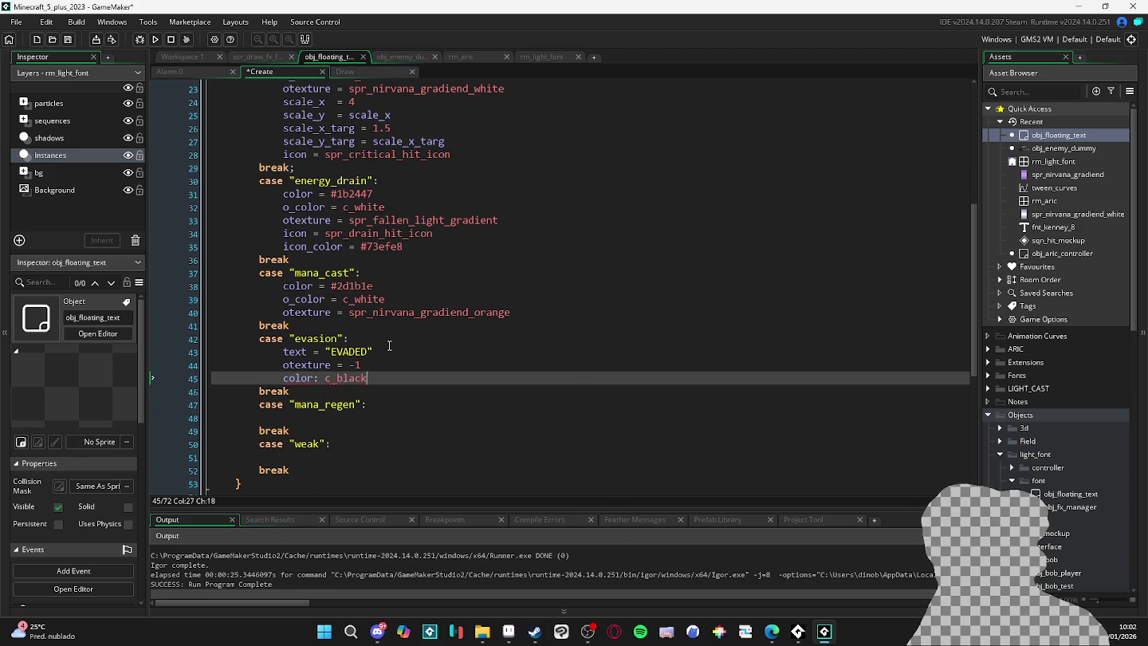
pyautogui.press('Return')
pyautogui.write('o_color:')
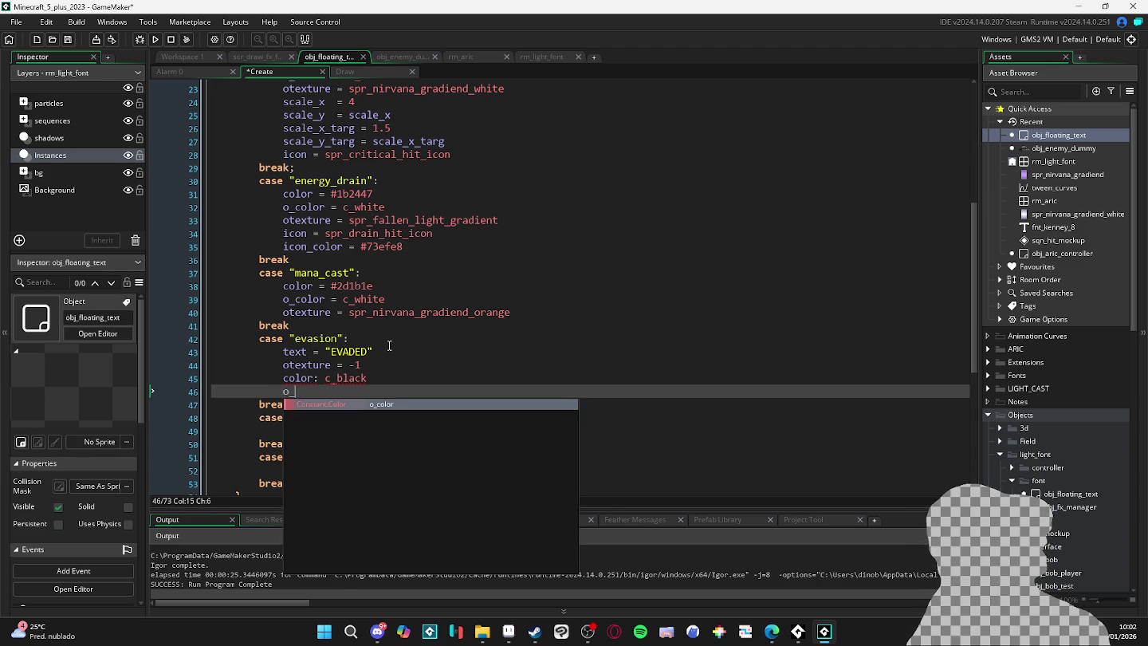
pyautogui.press('Up')
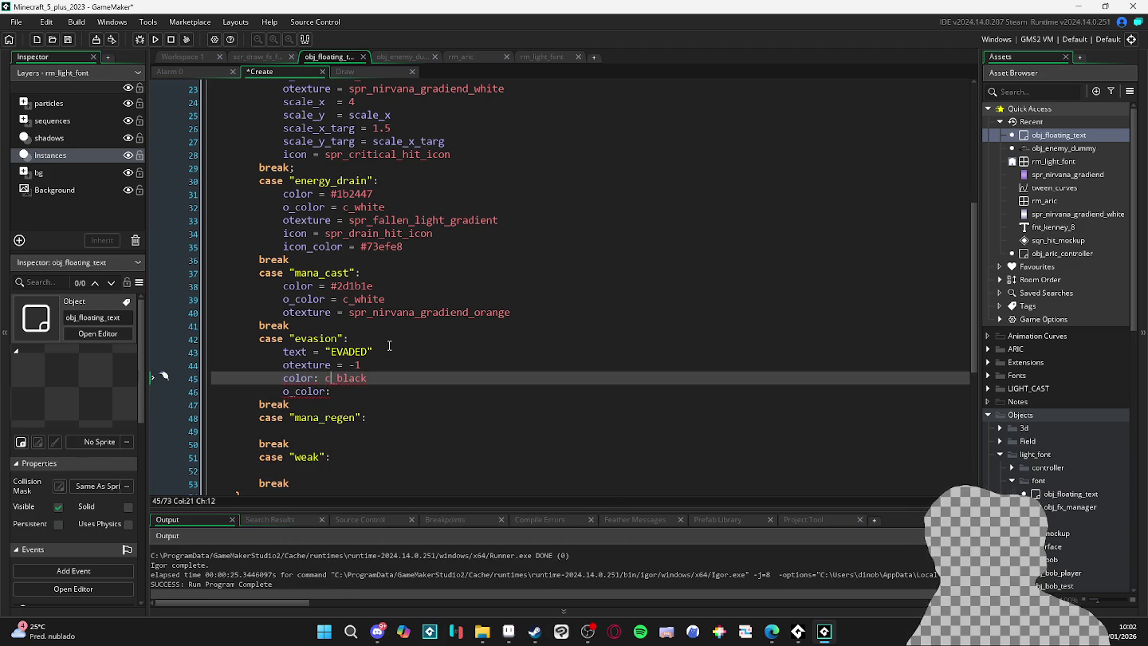
pyautogui.press('Down')
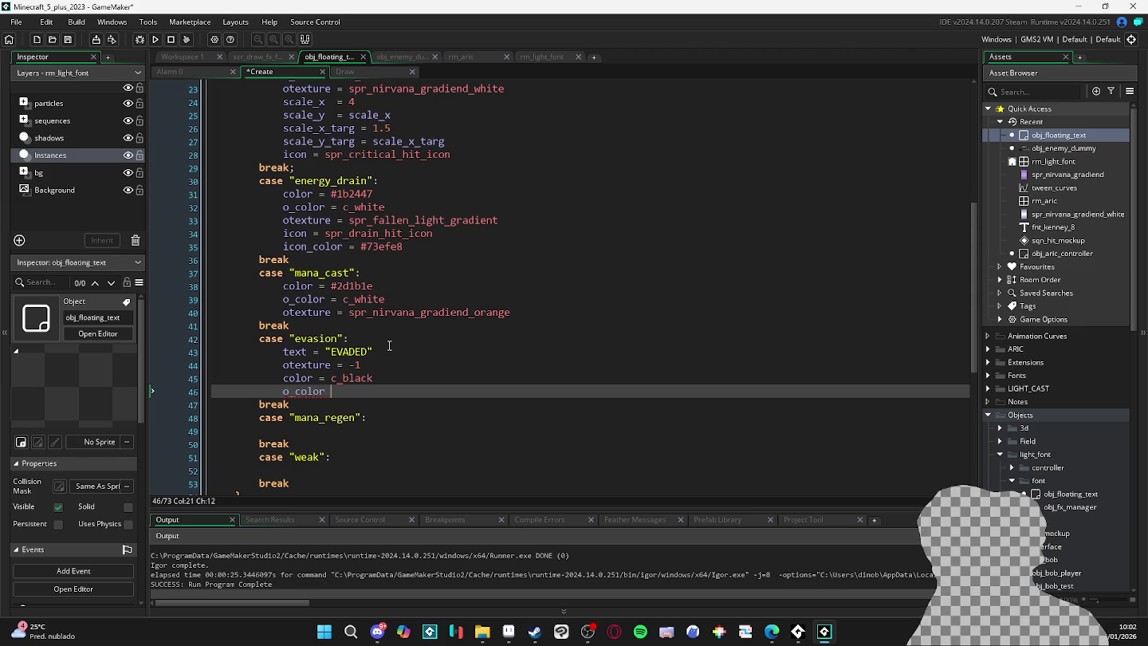
pyautogui.write('= c_white')
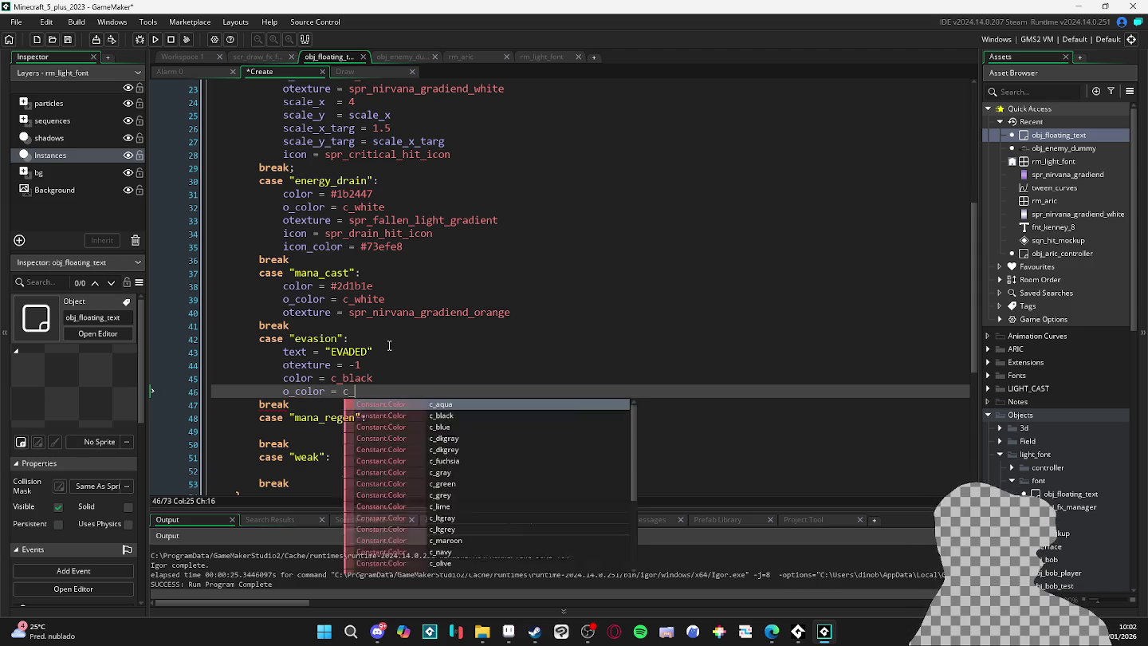
pyautogui.press('F5')
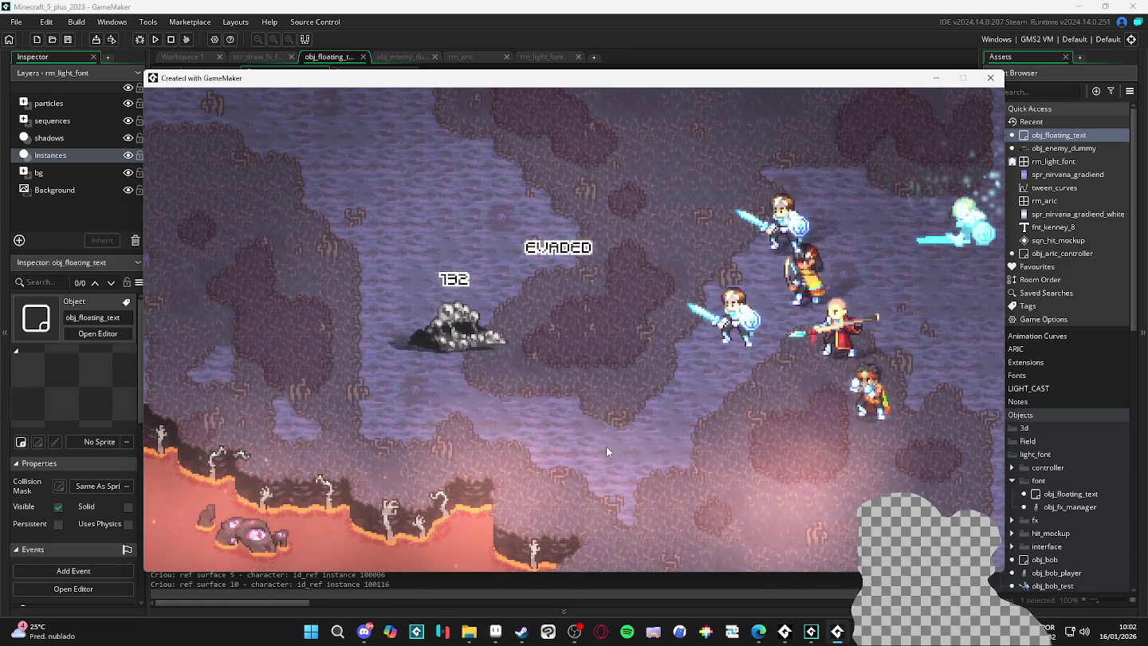
# Swap EVADED to c_white fill and c_black outline, save, and run the game.
pyautogui.click(991, 78)
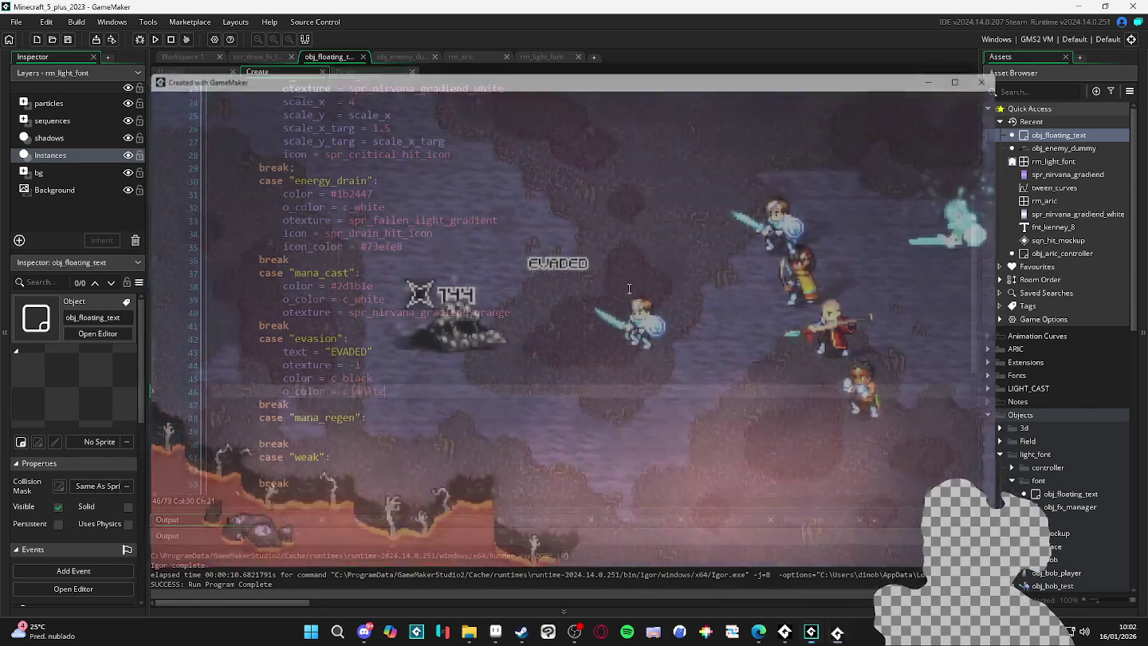
pyautogui.doubleClick(362, 380)
pyautogui.write('c_white')
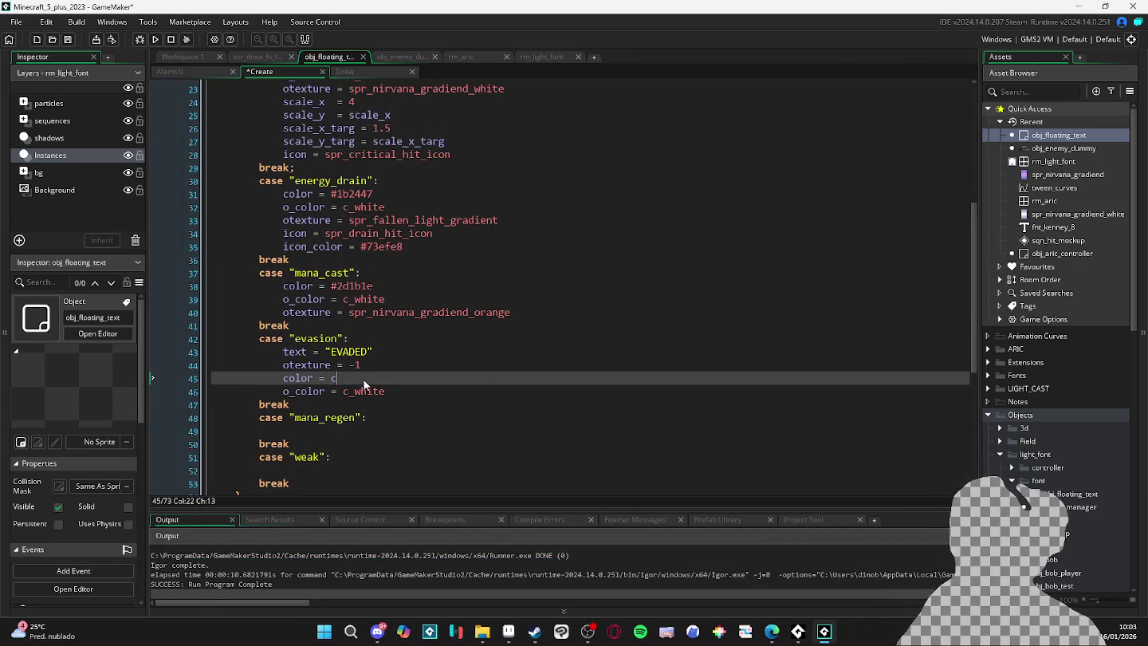
pyautogui.press('Down')
pyautogui.hotkey('ctrl', 'shift', 'Left')
pyautogui.write('c_black')
pyautogui.hotkey('ctrl', 's')
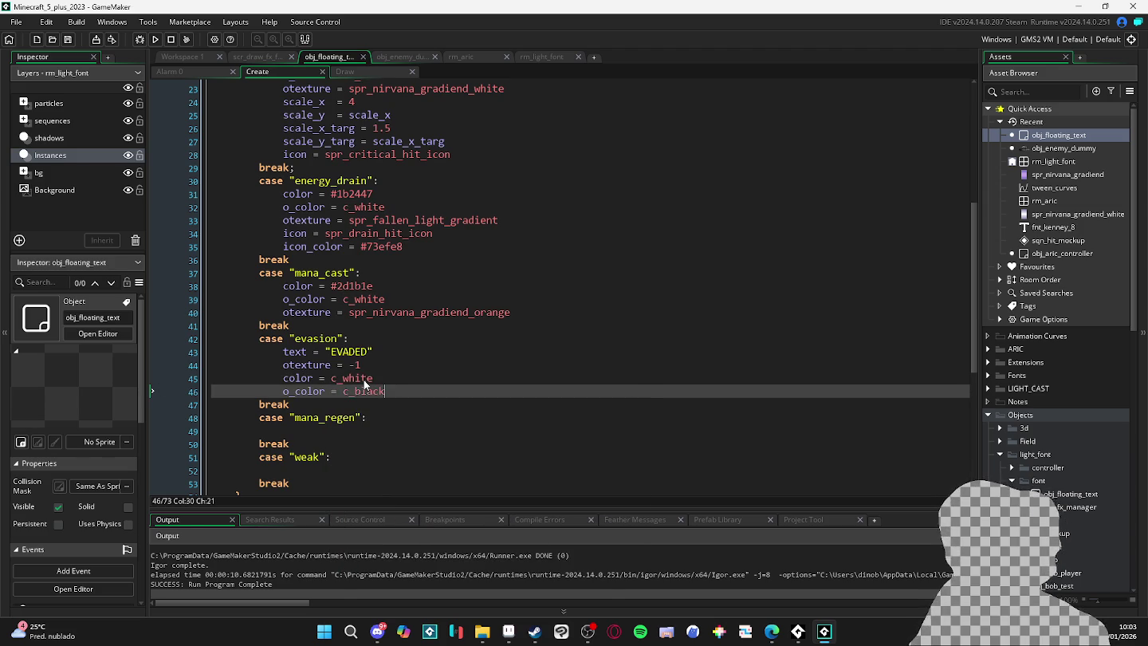
pyautogui.press('F5')
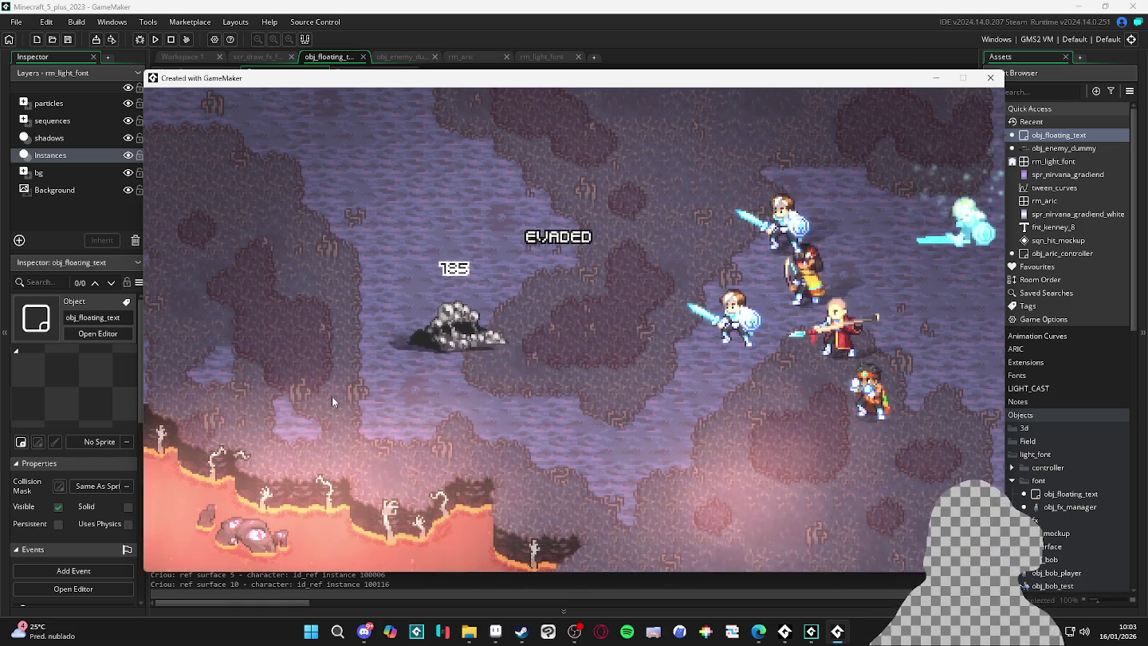
# Close the game after seeing white EVADED text with a black outline.
pyautogui.click(1002, 80)
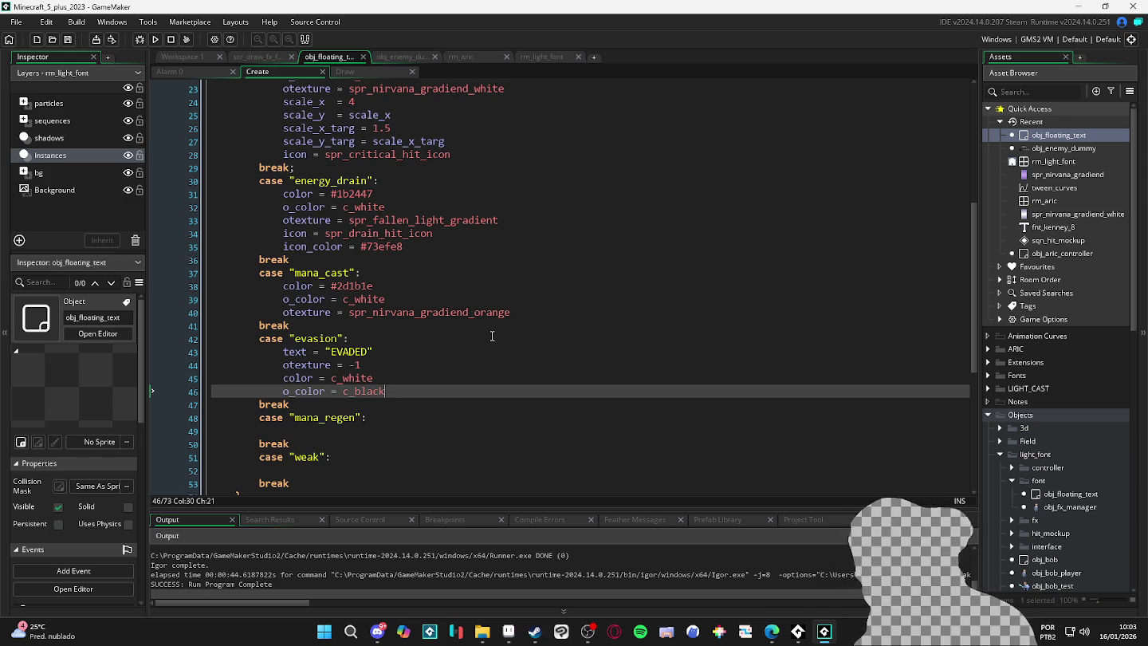
# Search the Asset Browser for the gradient sprites.
pyautogui.scroll(-3, 1108, 474)
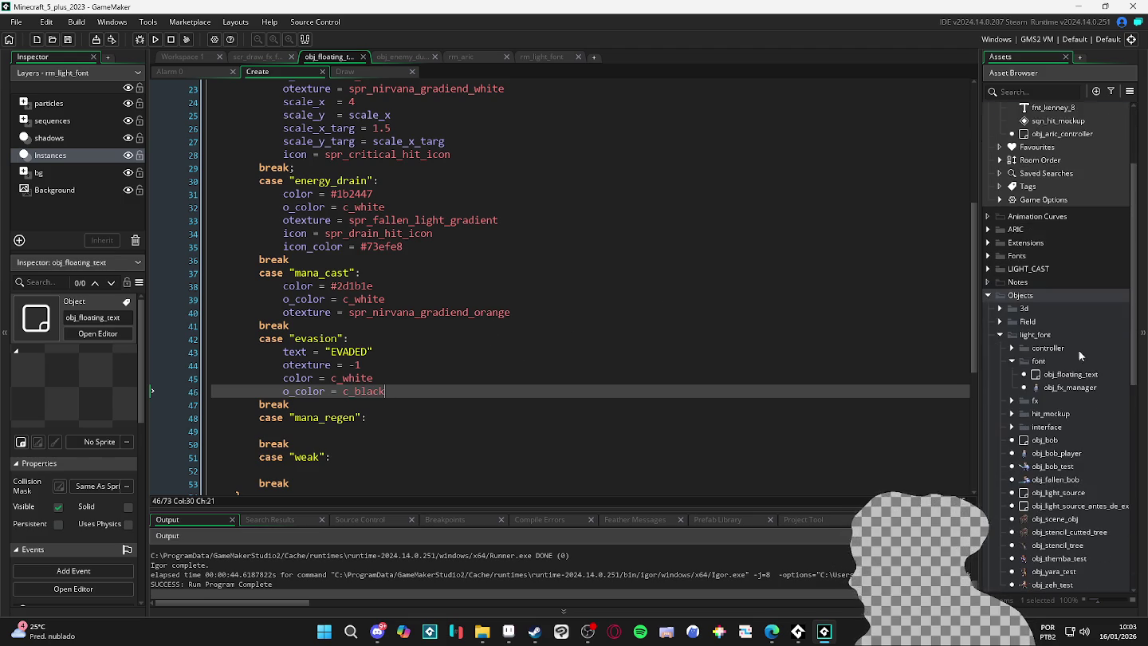
pyautogui.click(1057, 90)
pyautogui.write('s')
pyautogui.write('radi')
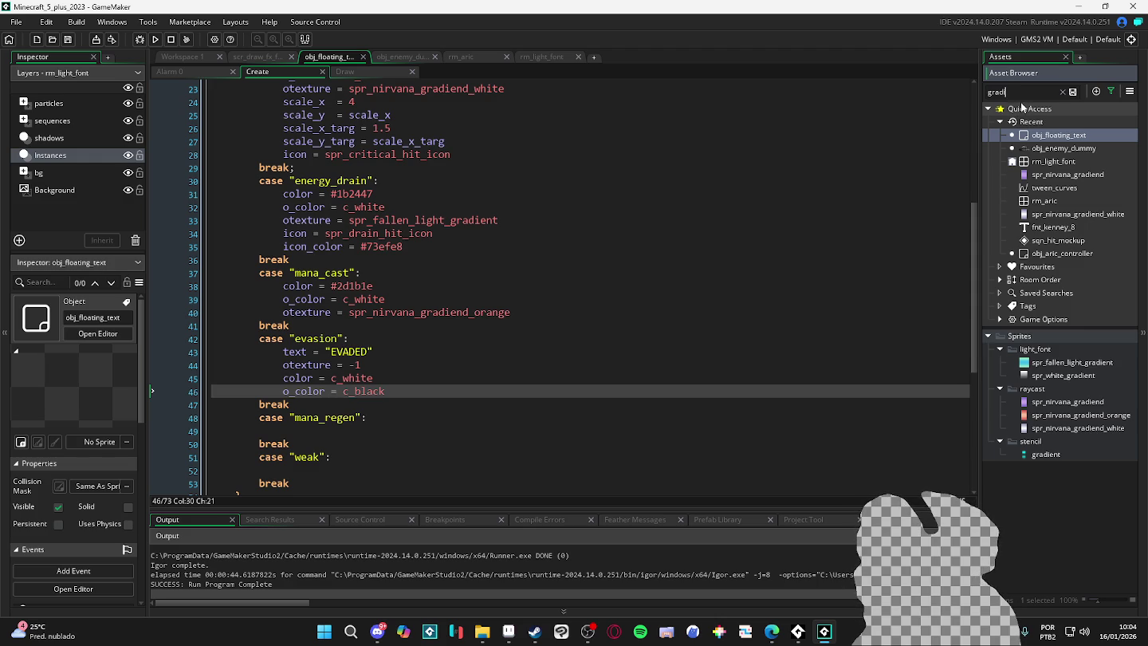
# Place the caret on the blank line under case "mana_regen".
pyautogui.click(497, 407)
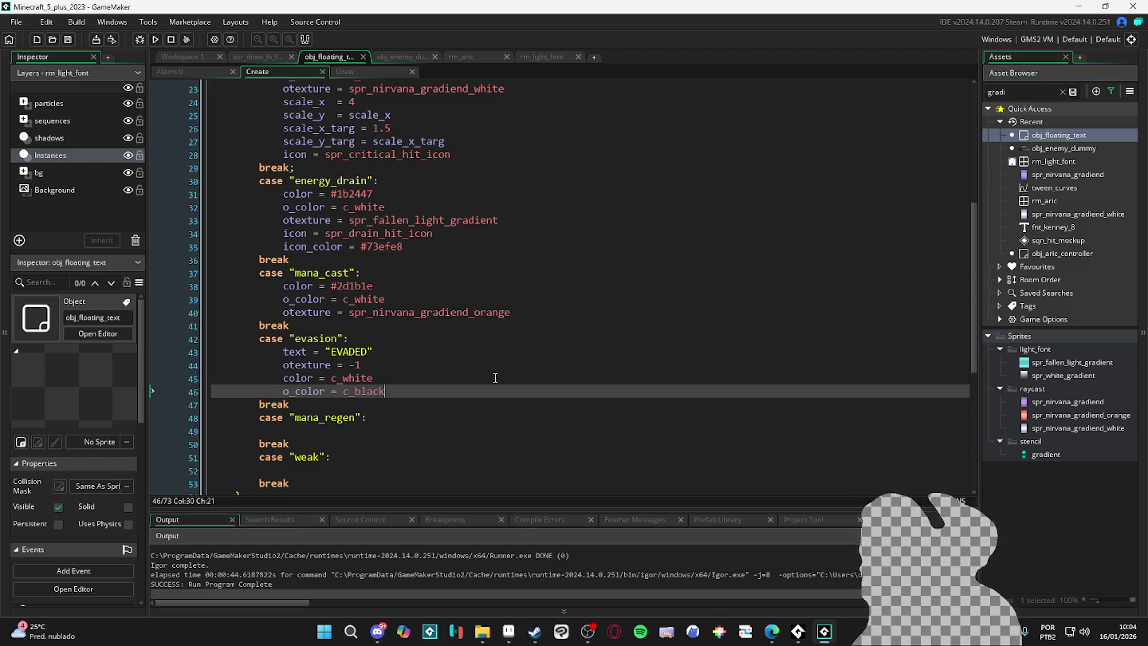
pyautogui.click(423, 412)
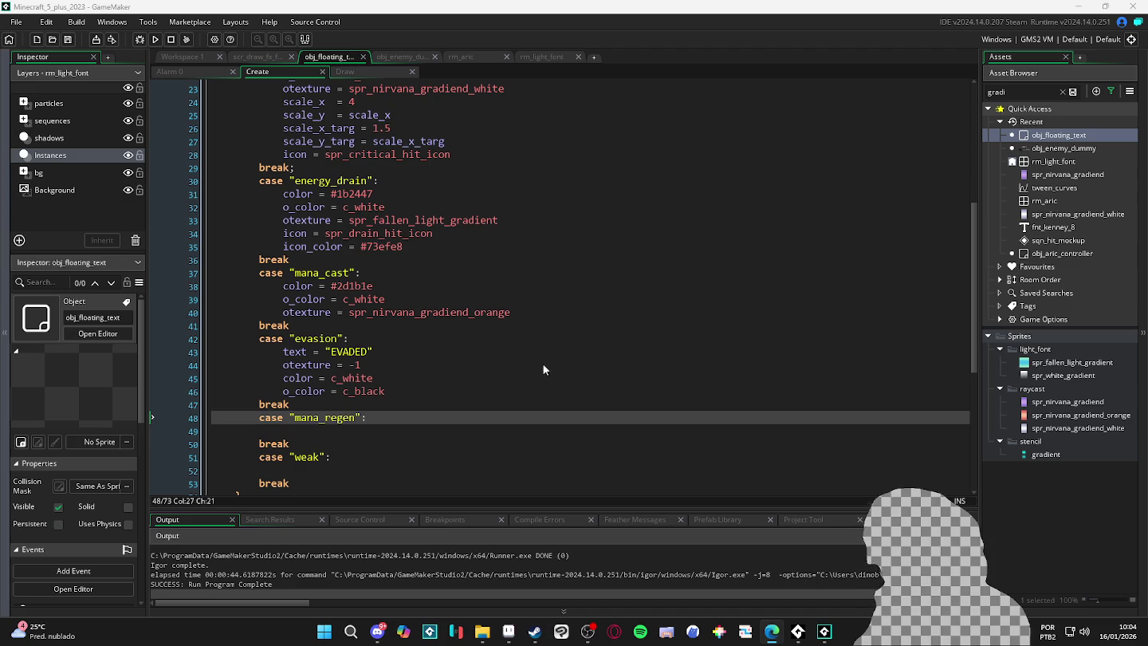
pyautogui.click(462, 295)
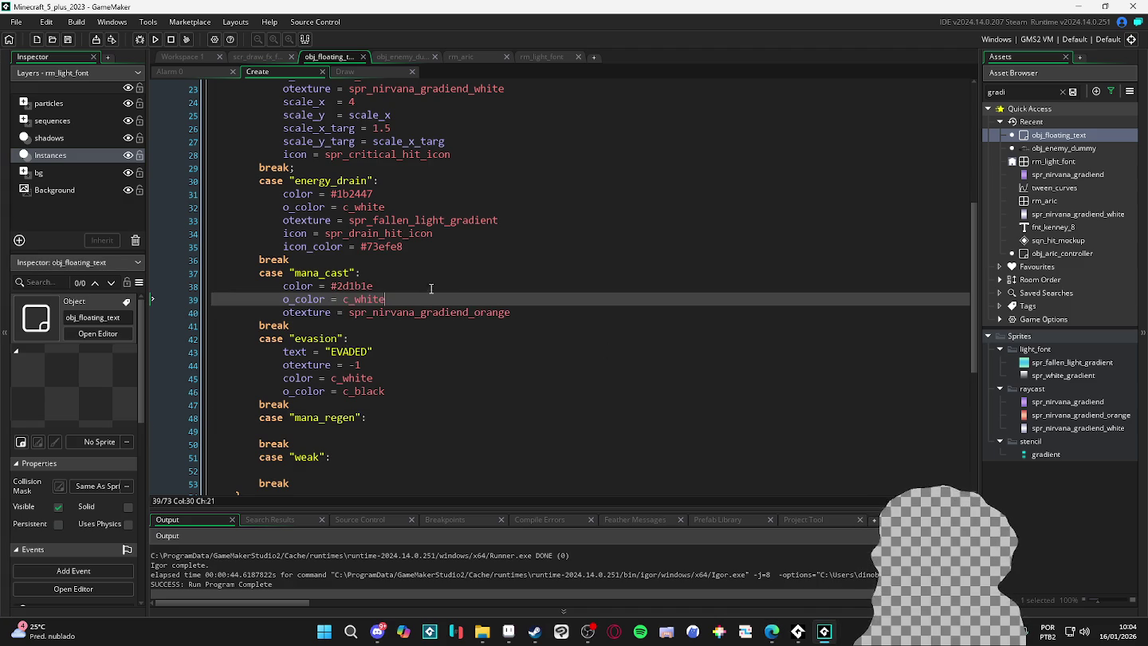
pyautogui.scroll(2, 394, 291)
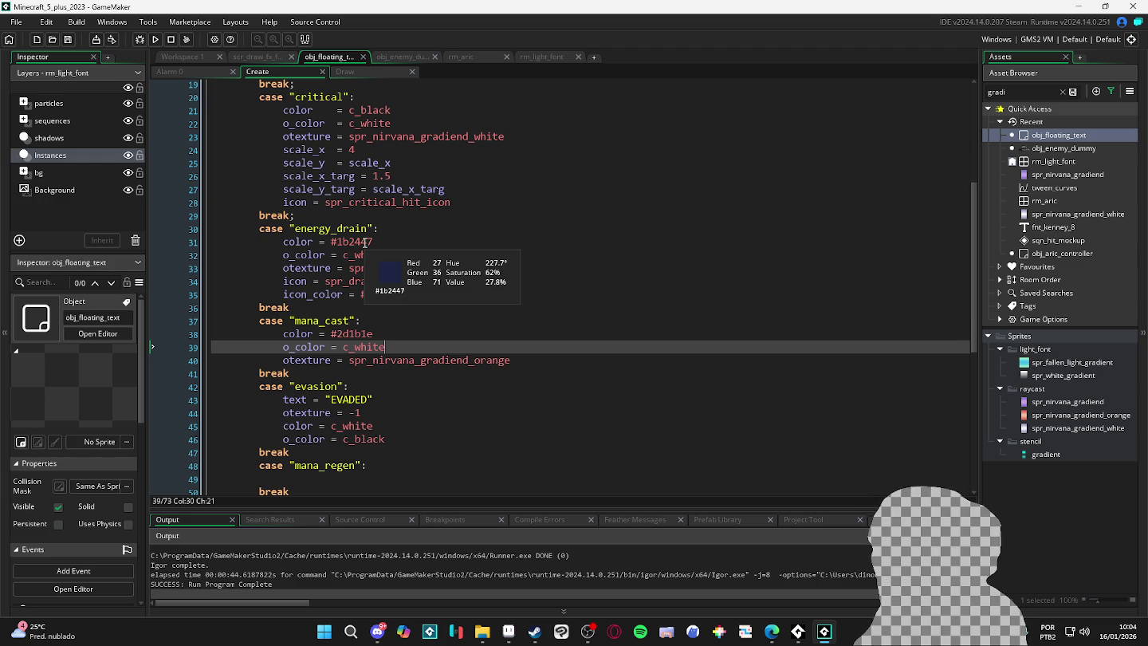
pyautogui.moveTo(366, 258)
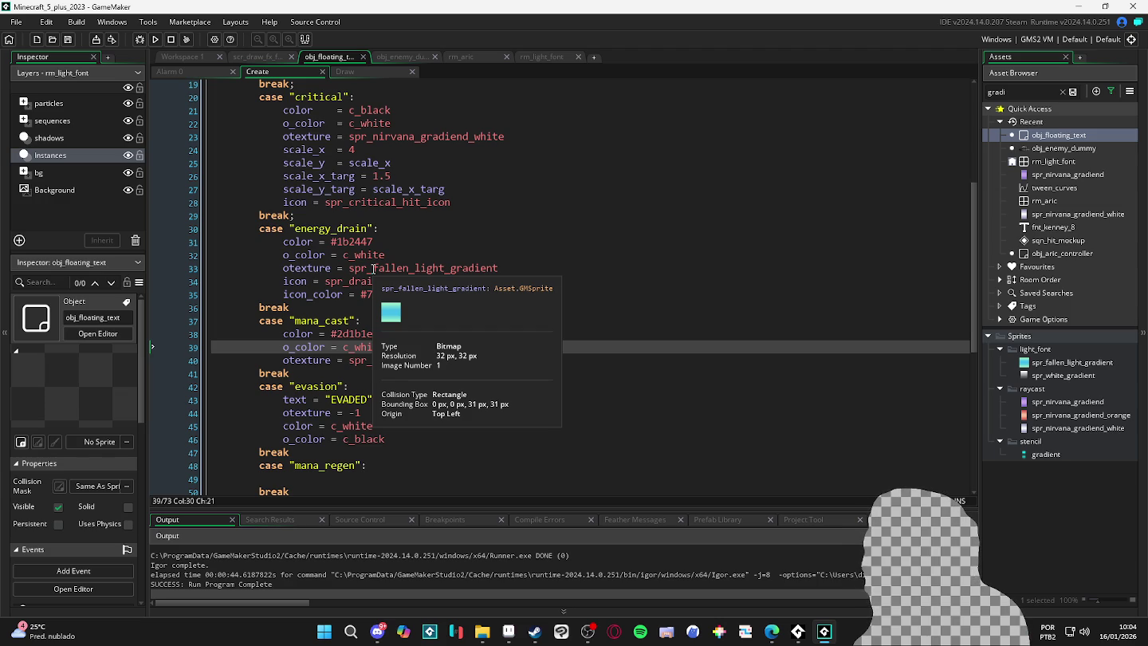
pyautogui.scroll(-3, 466, 384)
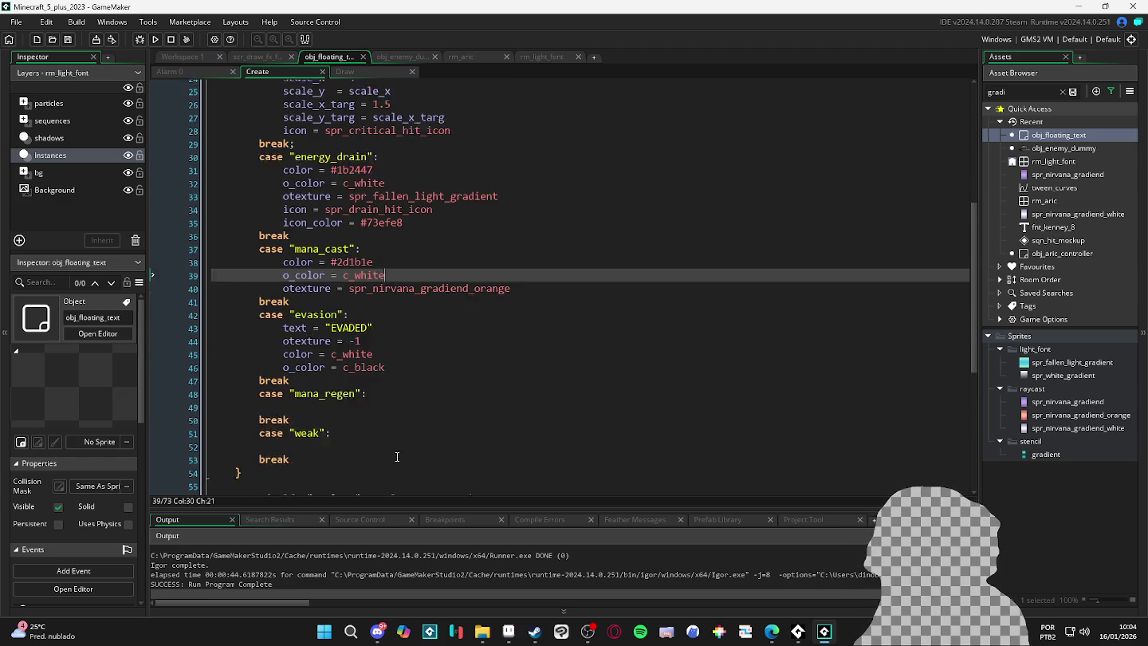
pyautogui.click(364, 383)
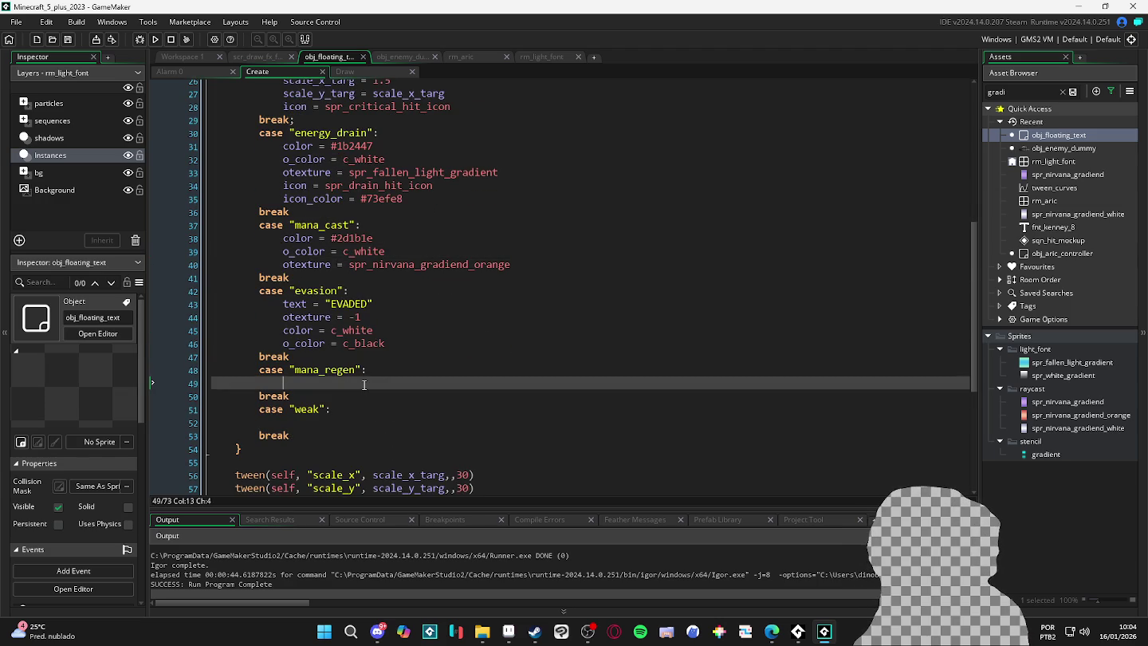
pyautogui.scroll(-3, 364, 386)
pyautogui.scroll(3, 364, 386)
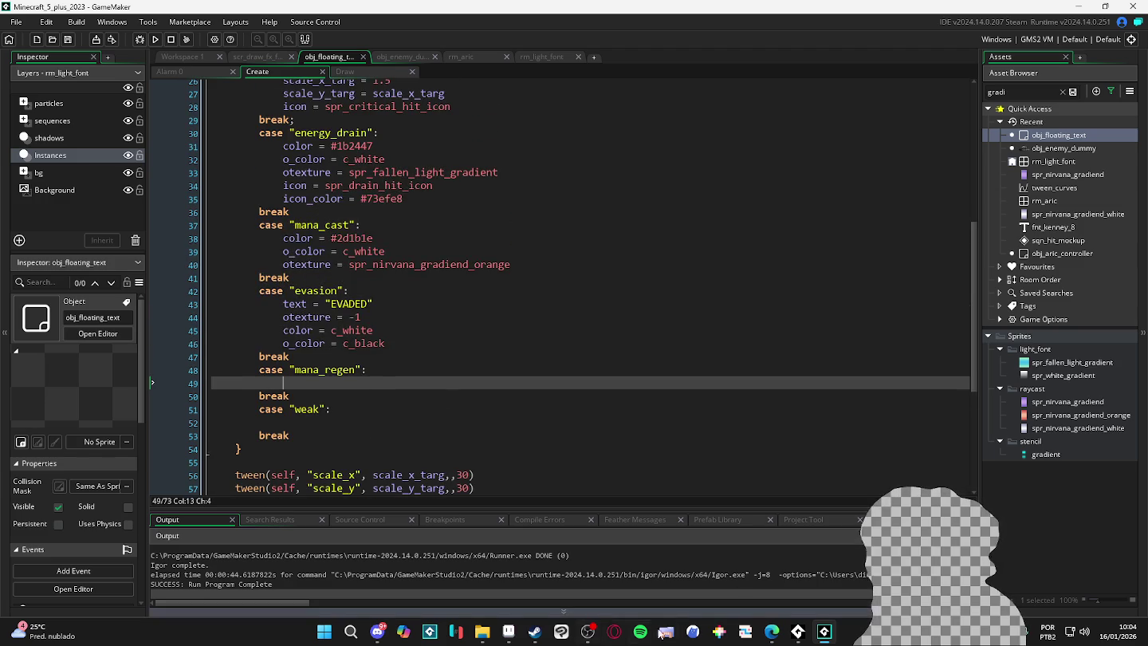
pyautogui.click(323, 632)
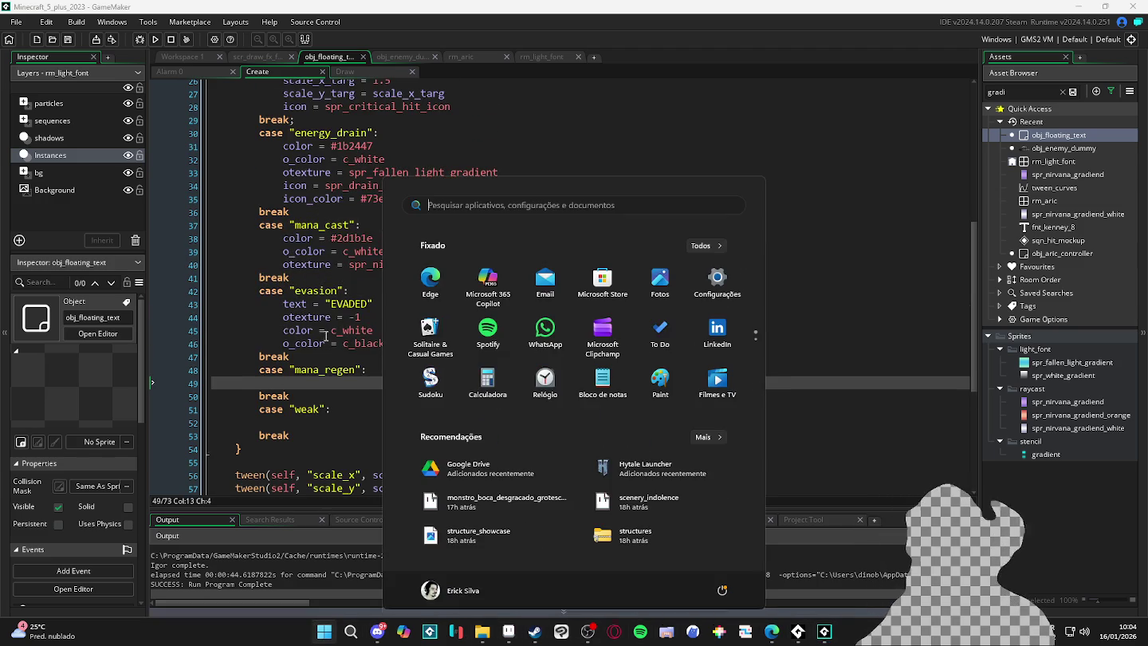
# Search the Start menu for 'ligma' and launch it to open the Figma design file.
pyautogui.press('Escape')
pyautogui.press('super')
pyautogui.write('ligma')
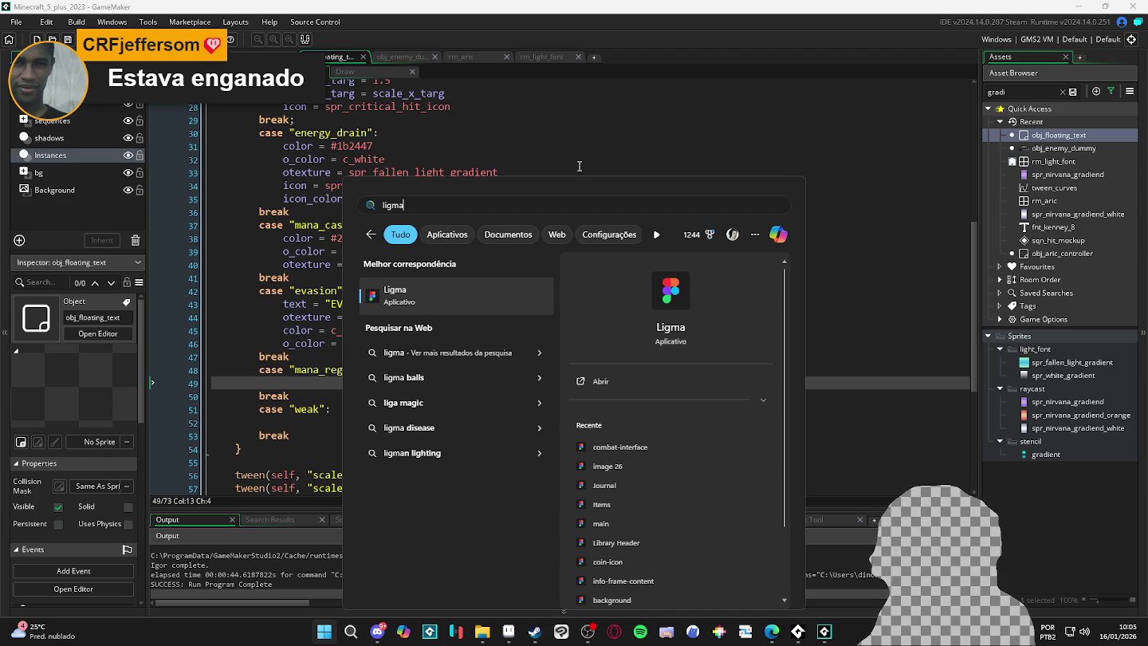
pyautogui.click(423, 303)
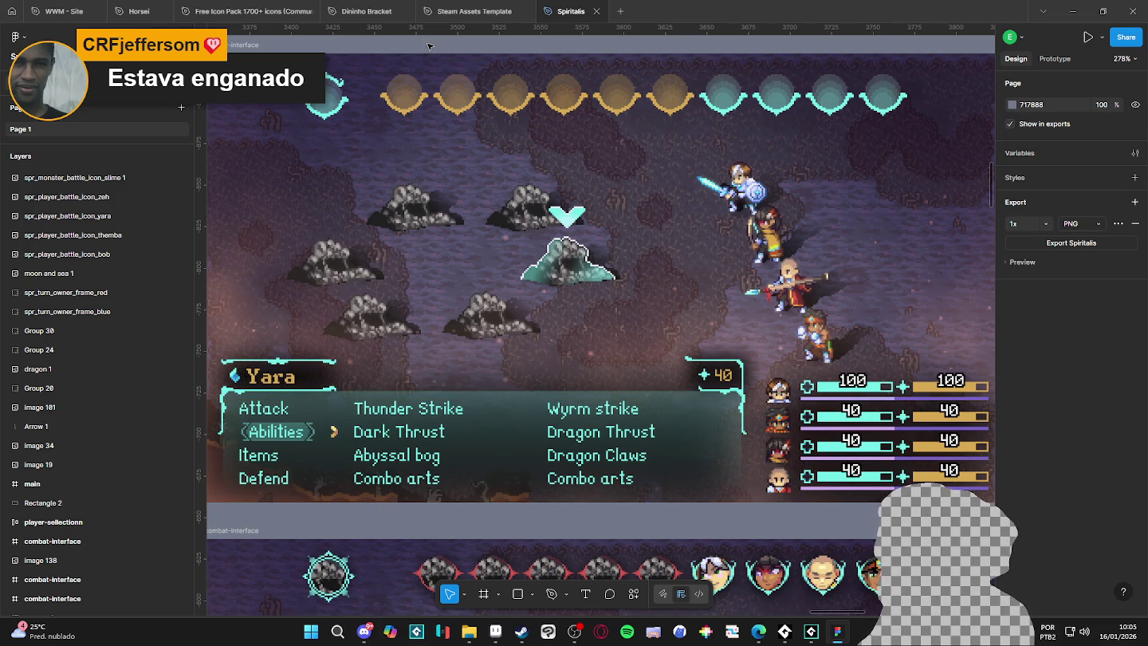
# Drill down to the inner bar of Themba's life bar and read its D6A851 stroke colour.
pyautogui.moveTo(428, 47); pyautogui.dragTo(447, 47)
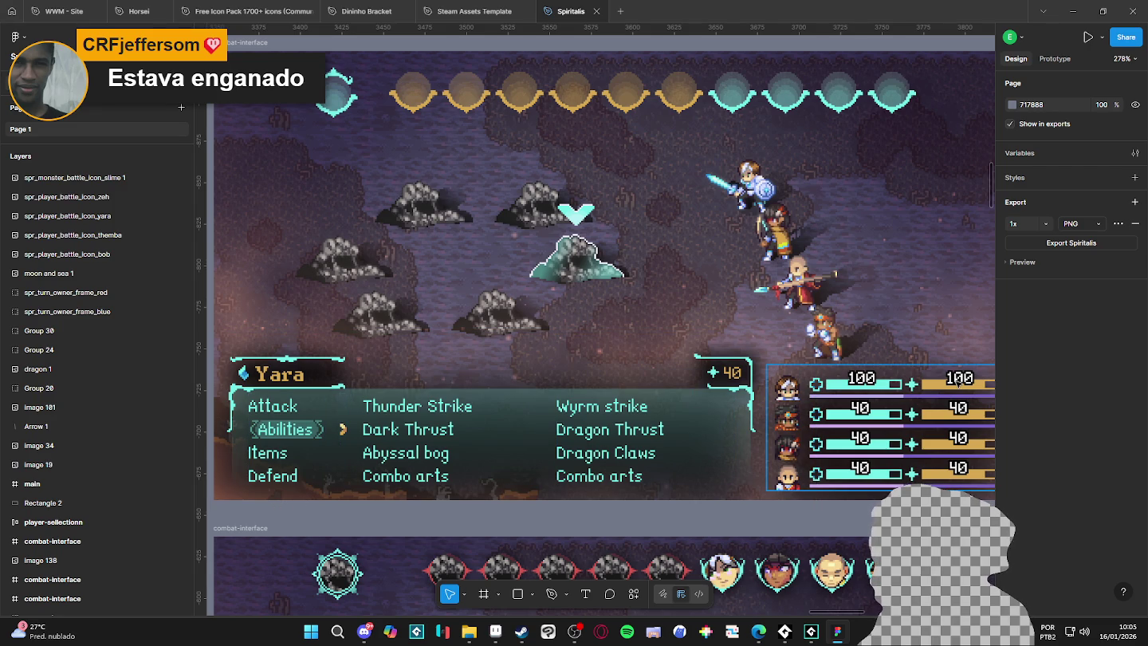
pyautogui.moveTo(954, 382); pyautogui.dragTo(804, 368)
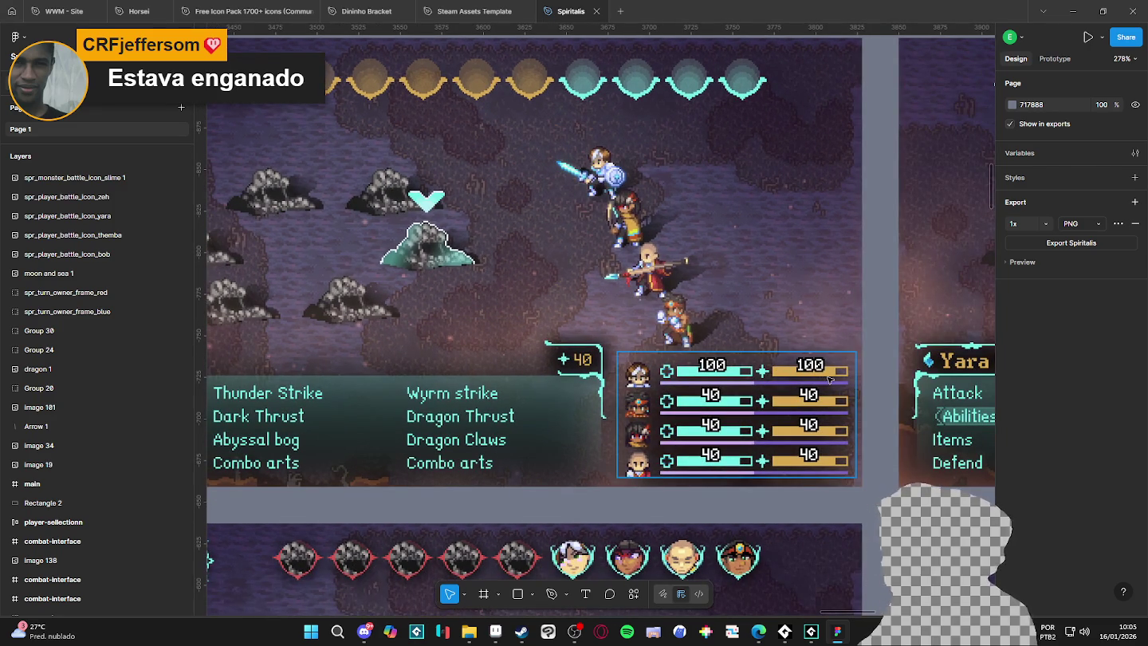
pyautogui.click(837, 375)
pyautogui.doubleClick(837, 375)
pyautogui.doubleClick(838, 374)
pyautogui.doubleClick(837, 375)
pyautogui.doubleClick(837, 375)
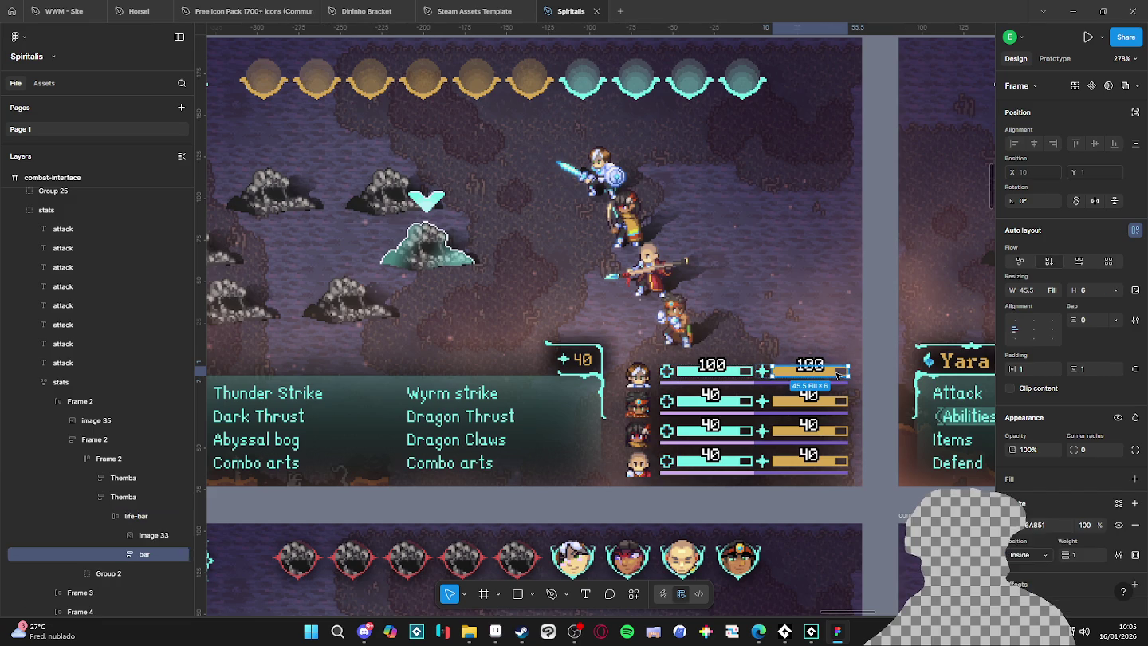
pyautogui.click(1039, 525)
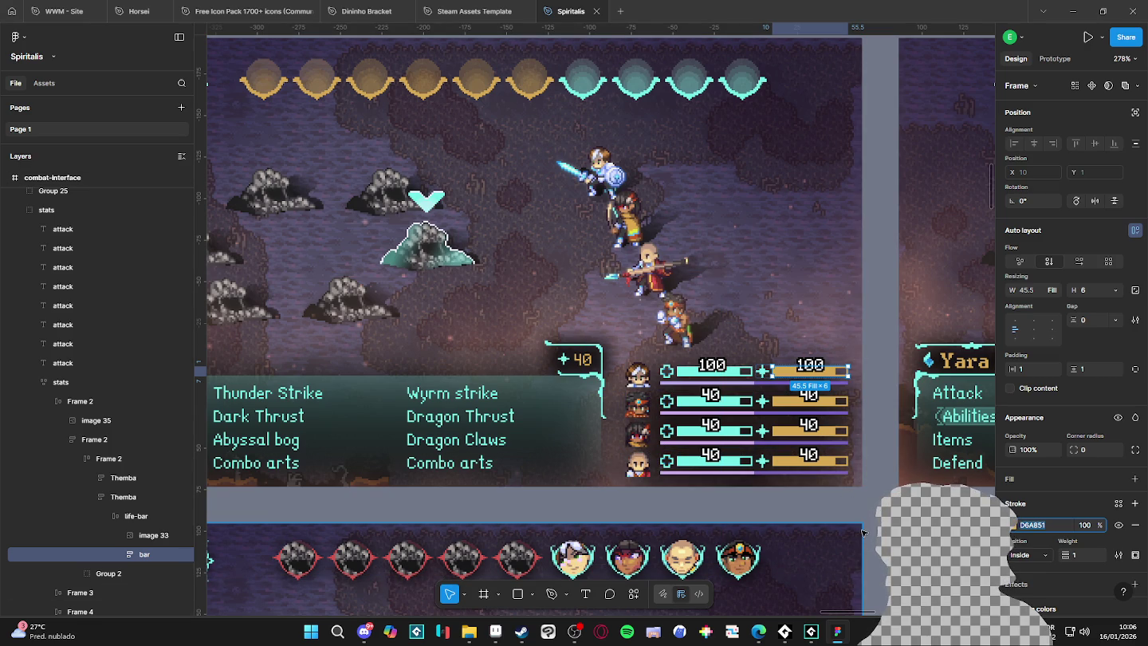
pyautogui.click(885, 280)
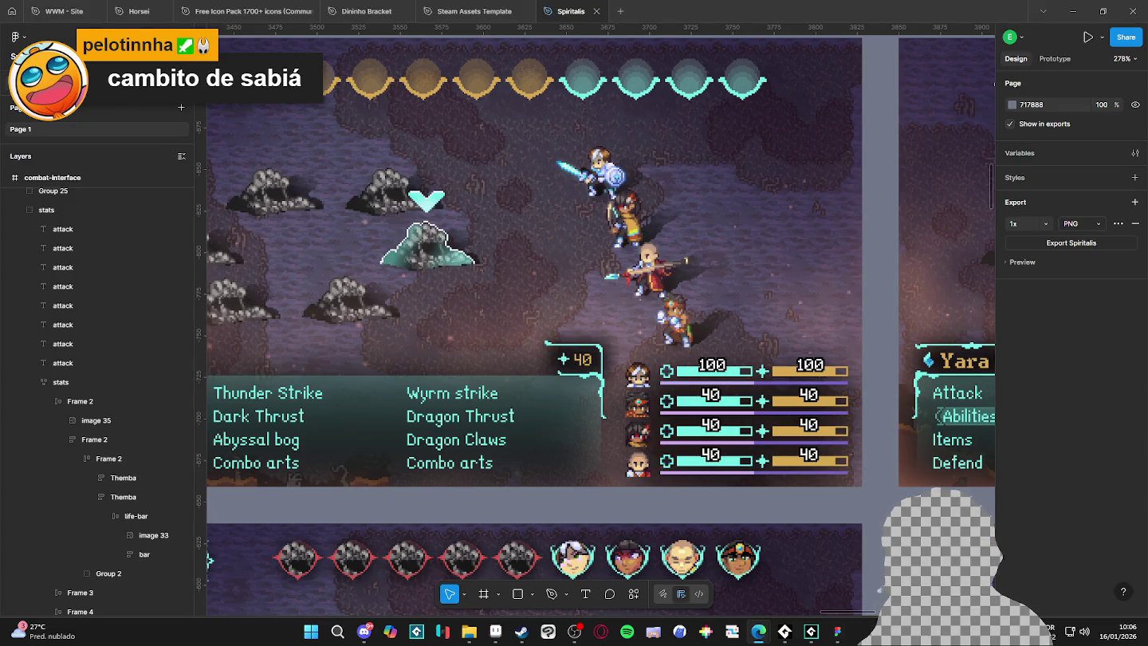
pyautogui.hotkey('alt', 'Tab')
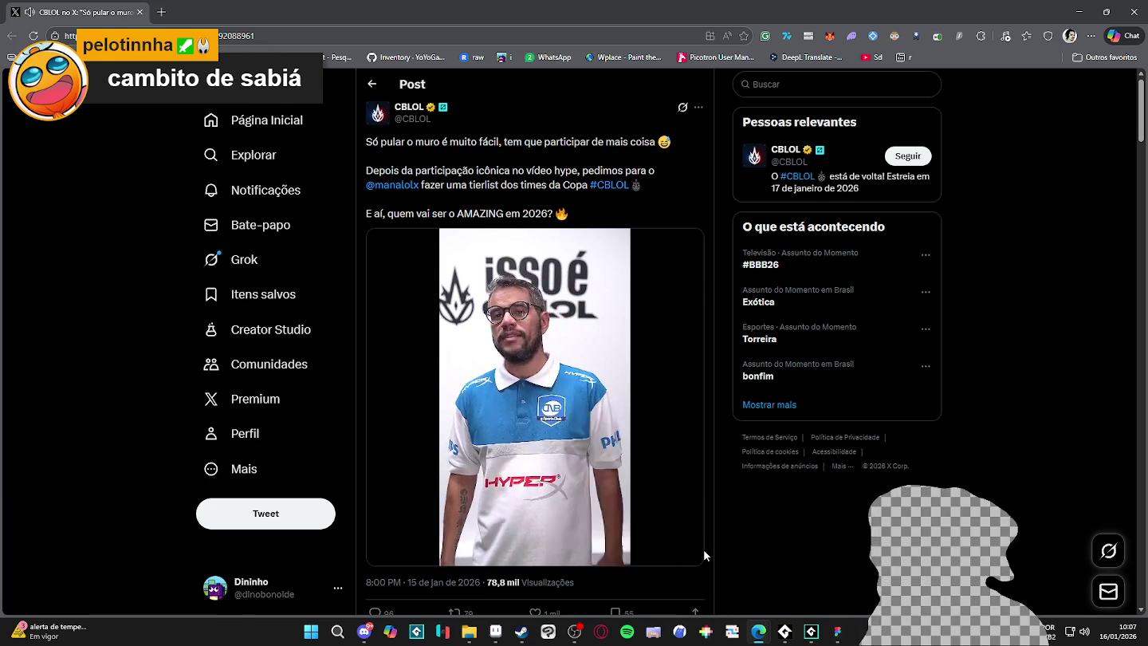
# Raise the CBLOL tierlist video's volume, then pause it.
pyautogui.moveTo(690, 552)
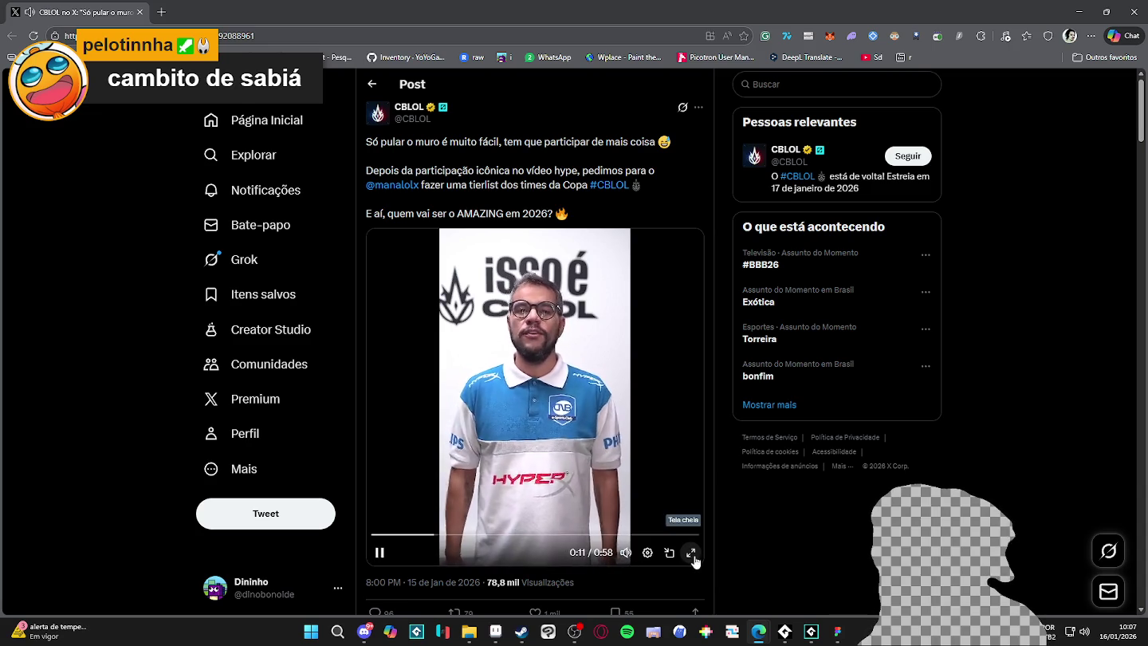
pyautogui.moveTo(627, 552)
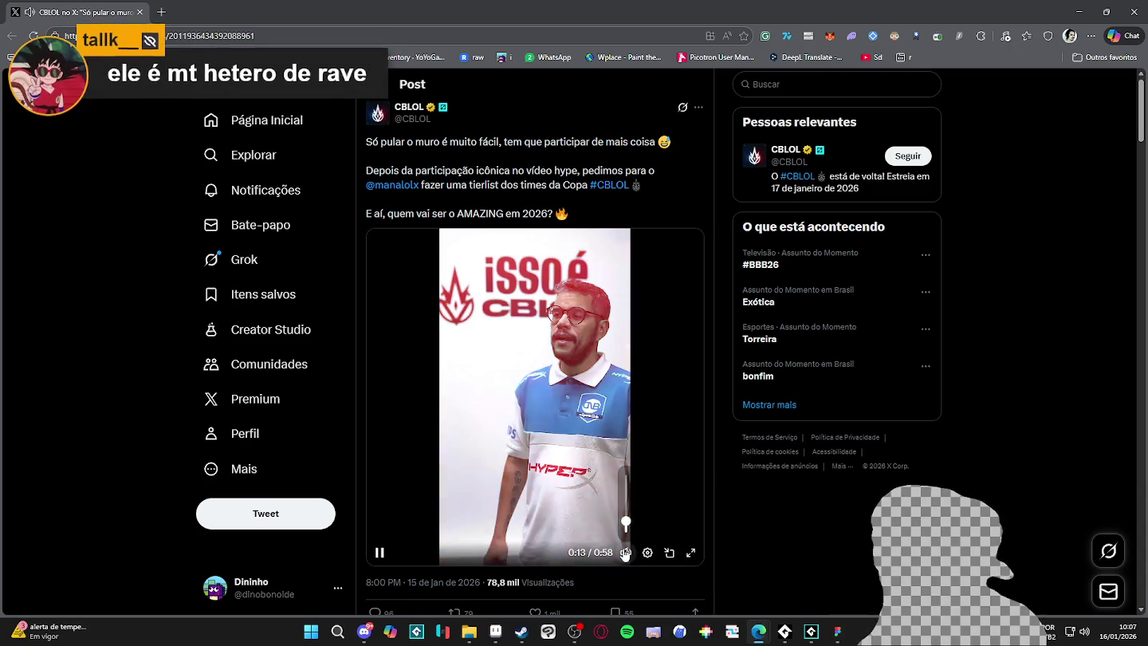
pyautogui.moveTo(626, 520); pyautogui.dragTo(627, 496)
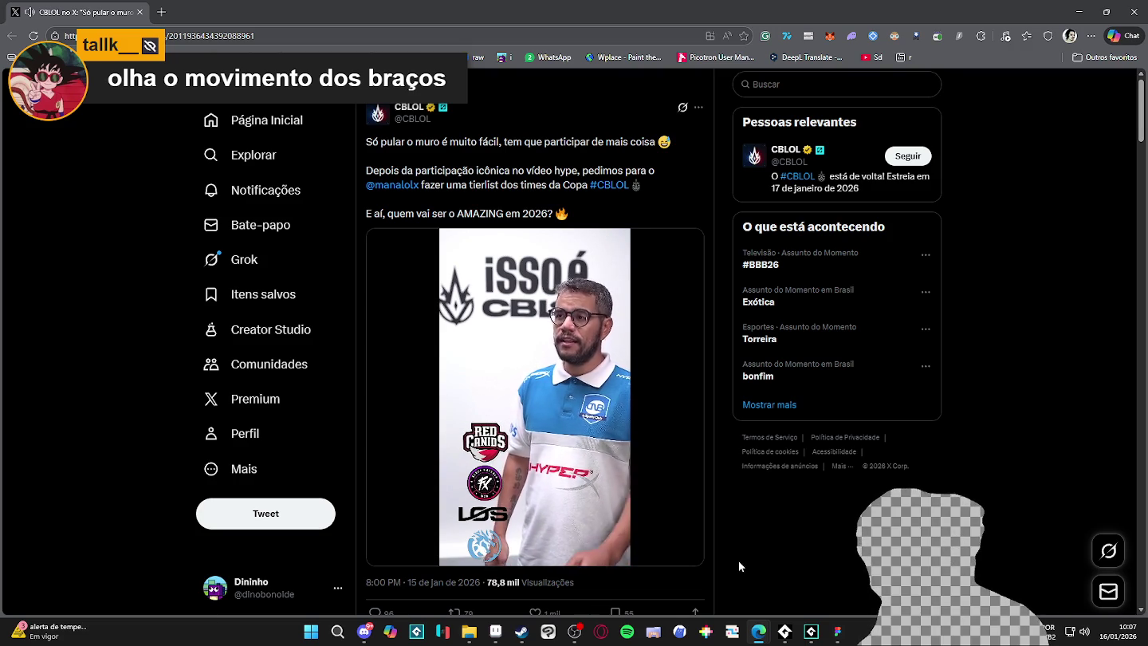
pyautogui.moveTo(487, 550)
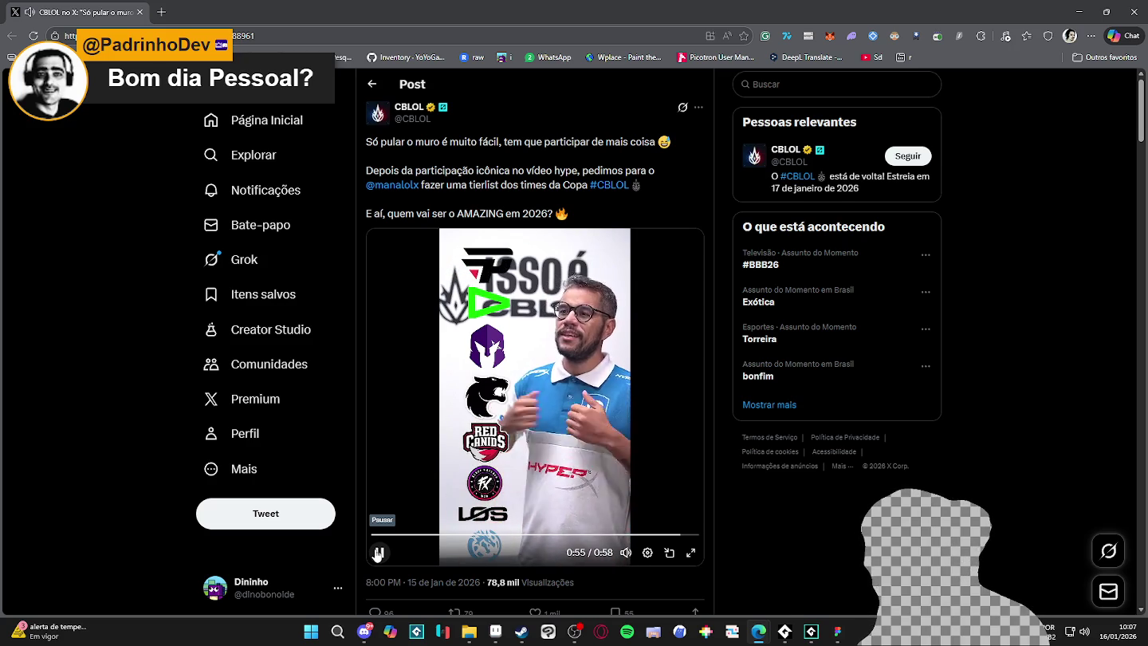
pyautogui.click(378, 553)
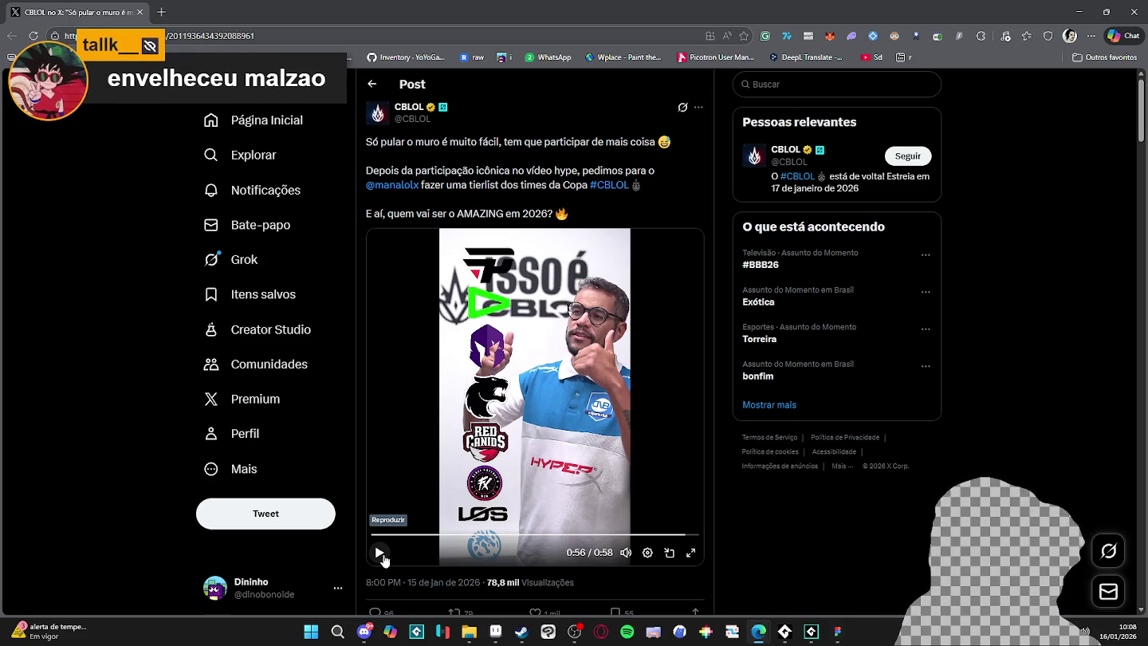
# Replay the last seconds of the tierlist video and pause it again.
pyautogui.scroll(-3, 151, 476)
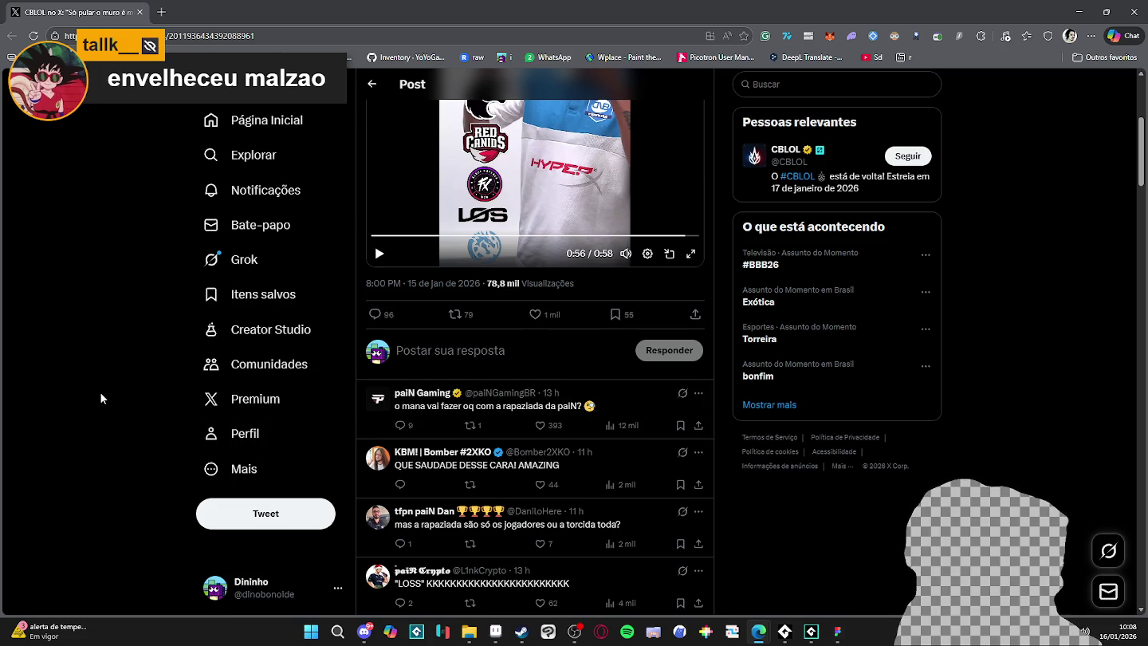
pyautogui.scroll(1, 646, 351)
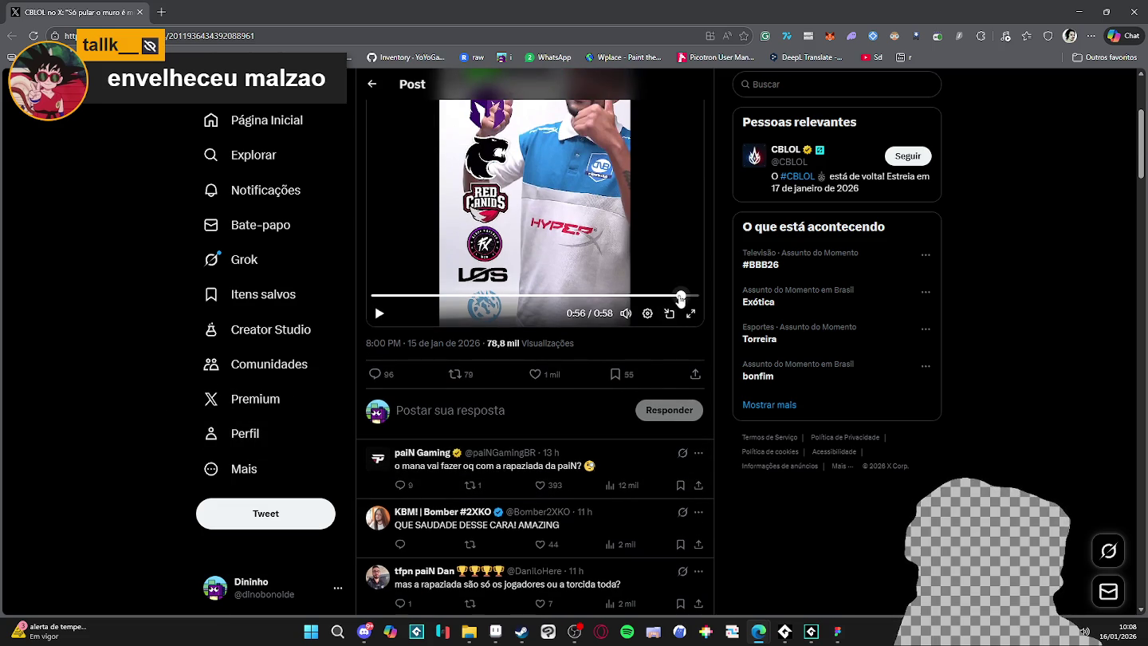
pyautogui.click(675, 296)
pyautogui.click(641, 205)
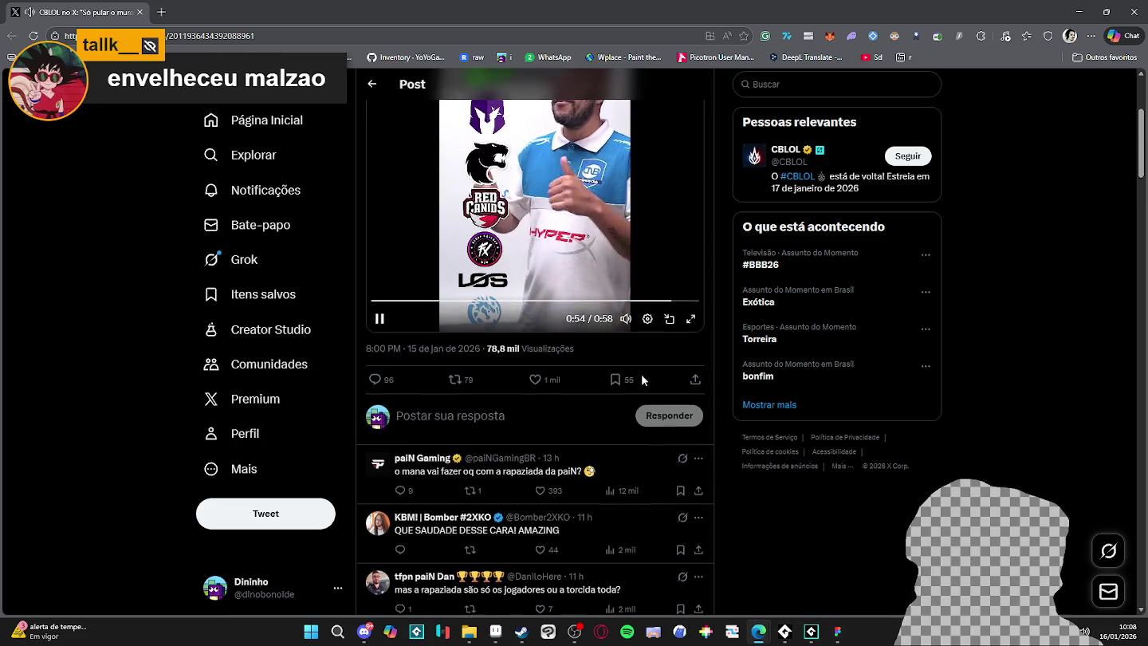
pyautogui.scroll(2, 671, 487)
pyautogui.scroll(1, 671, 488)
pyautogui.click(473, 494)
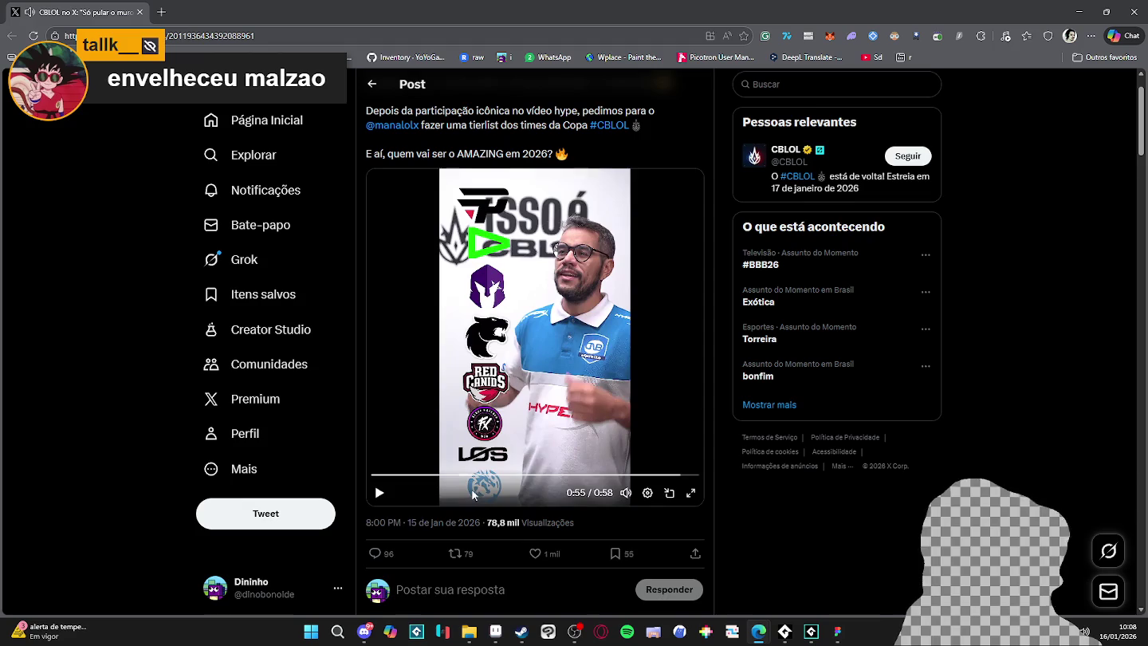
# Skim the replies under the post, then minimize the browser to reveal Figma.
pyautogui.scroll(-5, 170, 457)
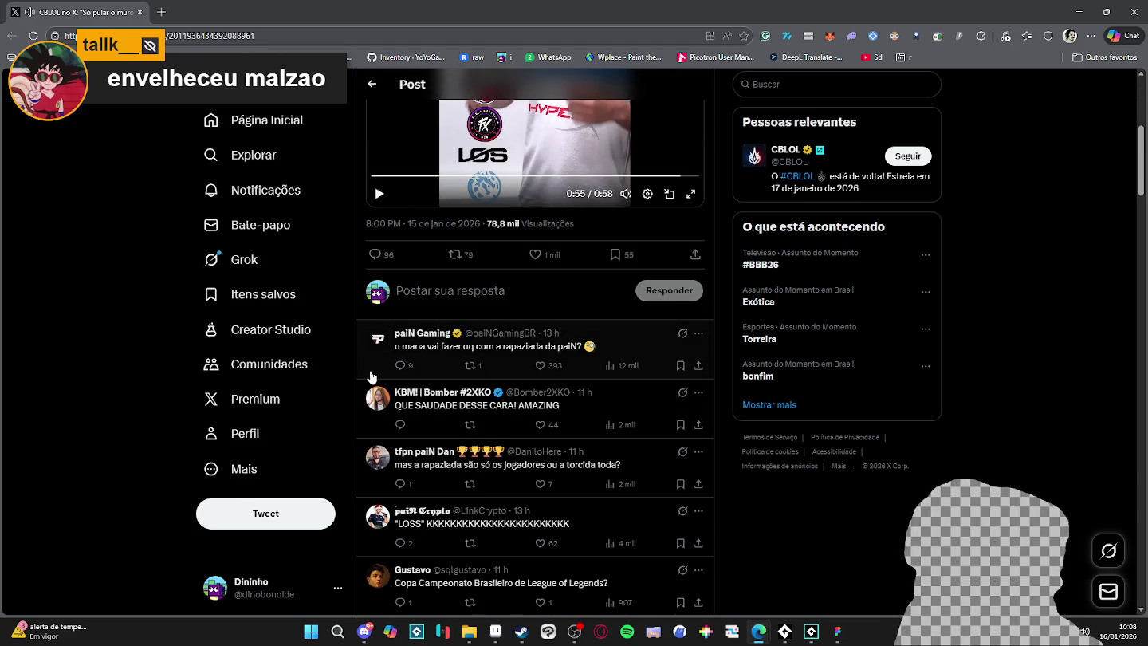
pyautogui.scroll(-3, 225, 404)
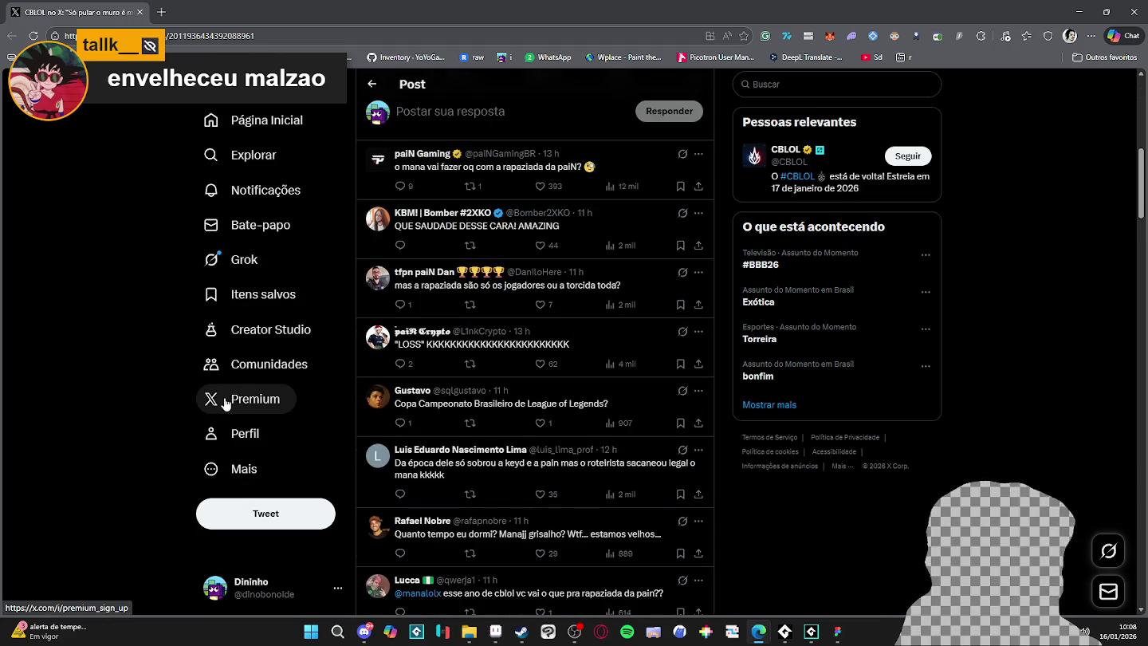
pyautogui.scroll(-1, 225, 404)
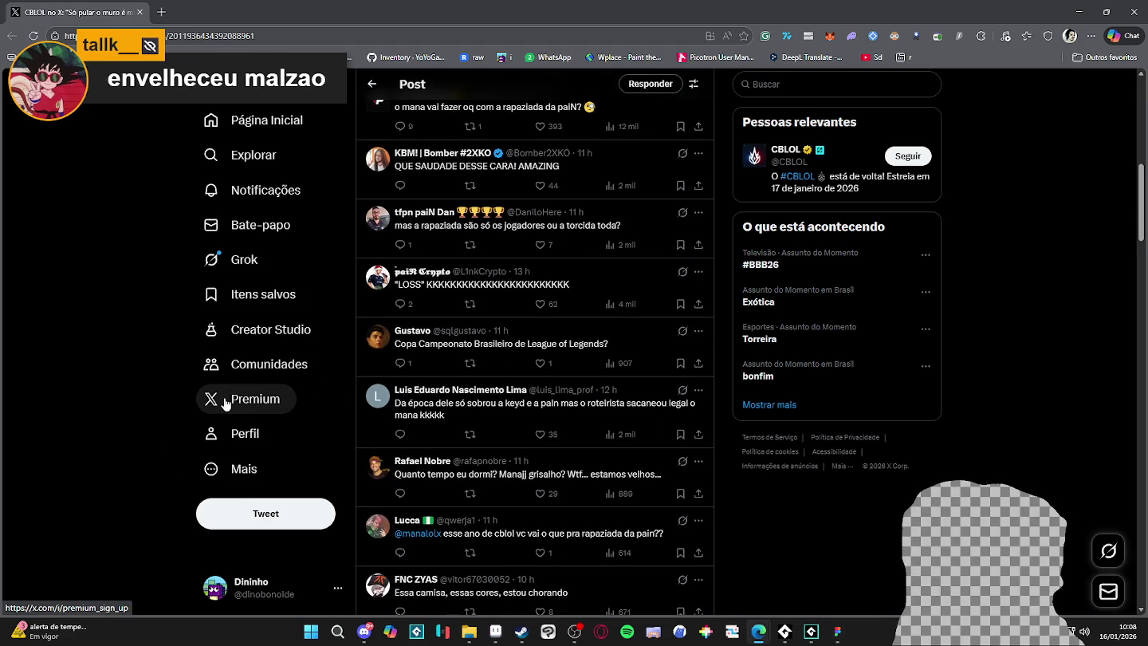
pyautogui.scroll(6, 226, 404)
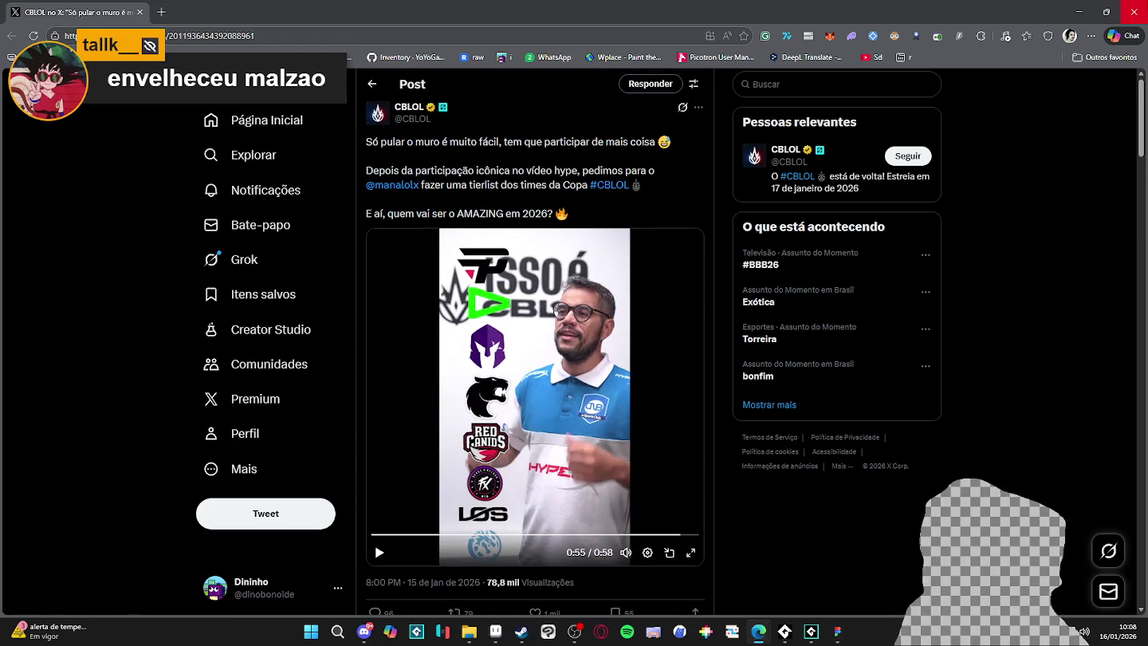
pyautogui.click(1134, 12)
pyautogui.moveTo(516, 223)
pyautogui.mouseDown()
pyautogui.moveTo(635, 266)
pyautogui.moveTo(697, 271)
pyautogui.mouseUp()
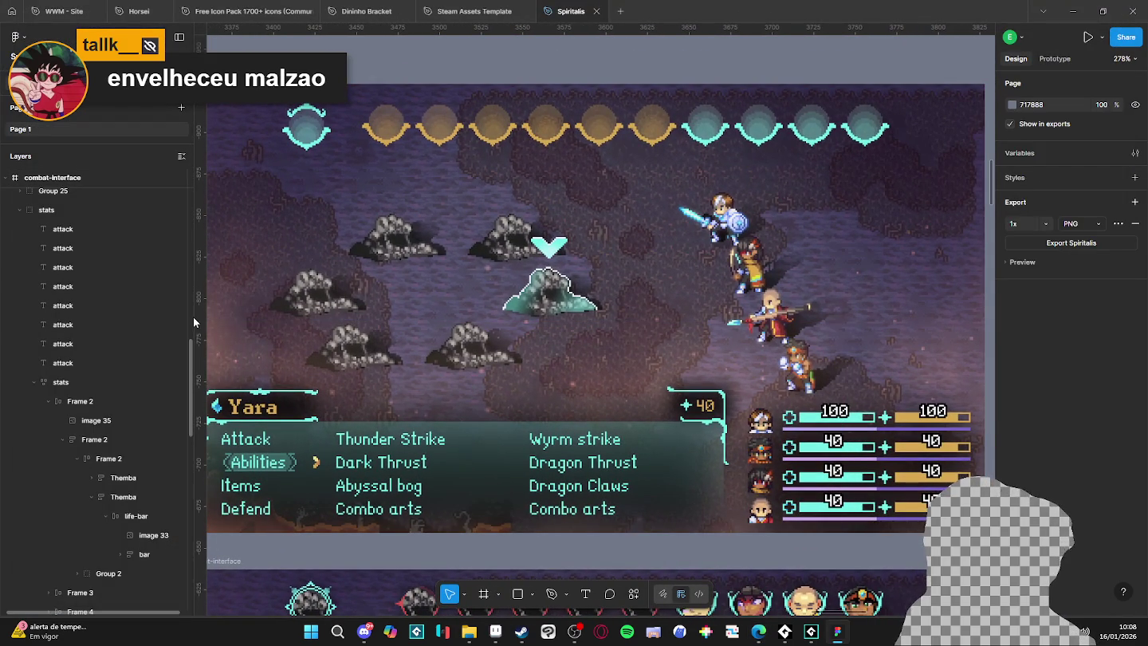
# Narrow the layers panel, recentre the combat-interface frame, and bring up the game console.
pyautogui.moveTo(195, 316); pyautogui.dragTo(168, 317)
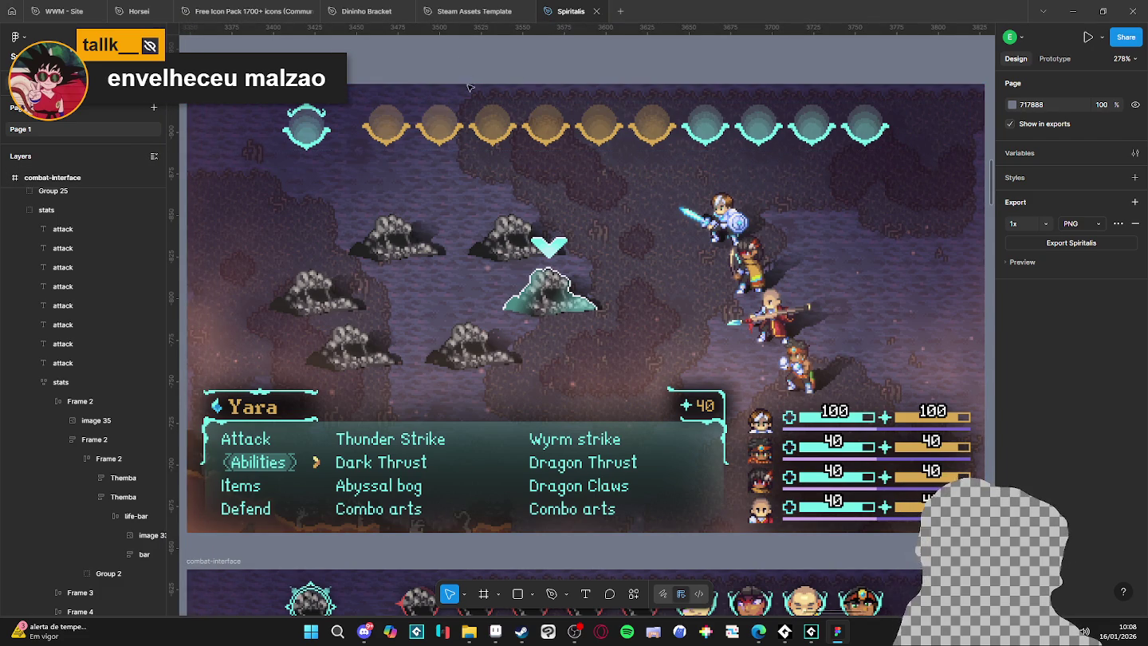
pyautogui.scroll(-2, 473, 103)
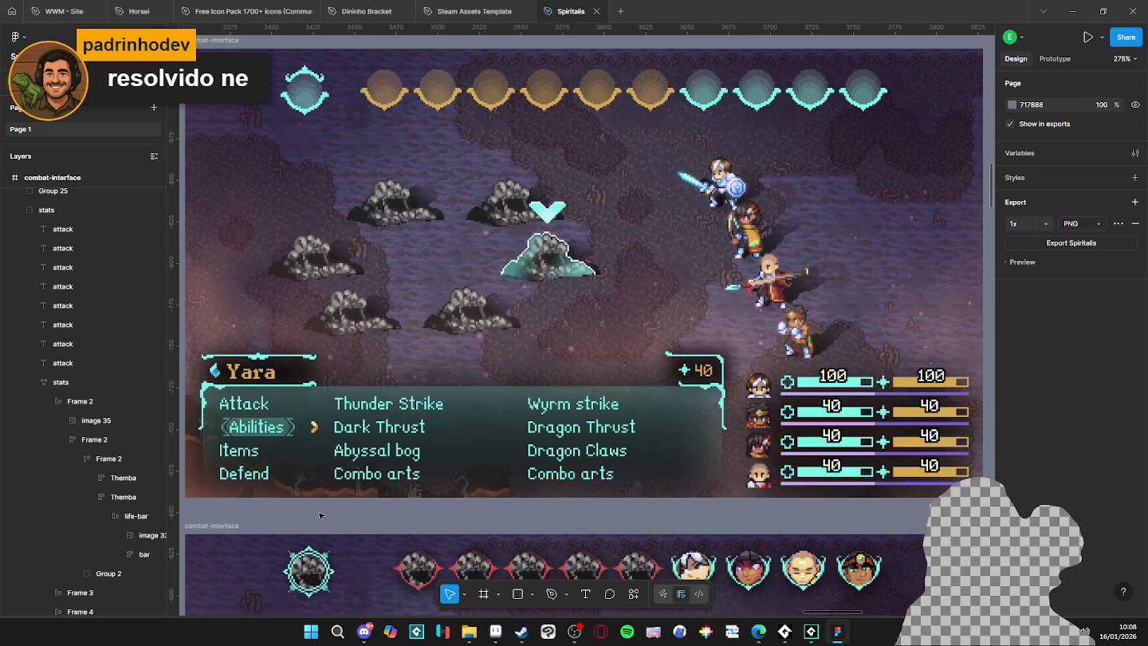
pyautogui.moveTo(305, 518); pyautogui.dragTo(303, 516)
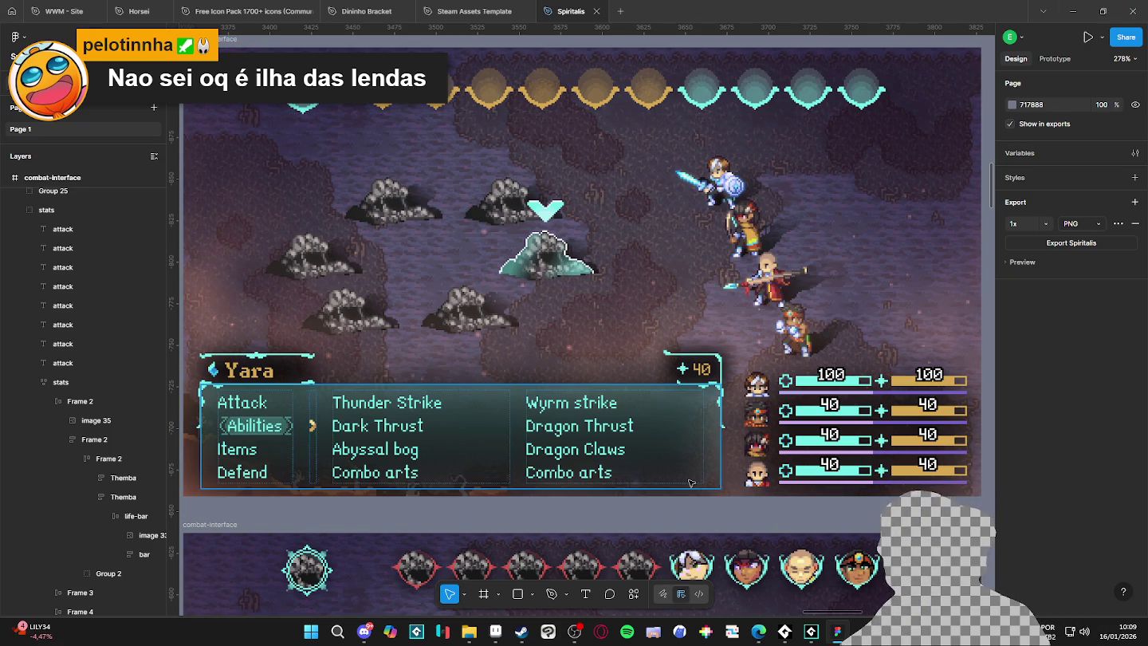
pyautogui.click(785, 631)
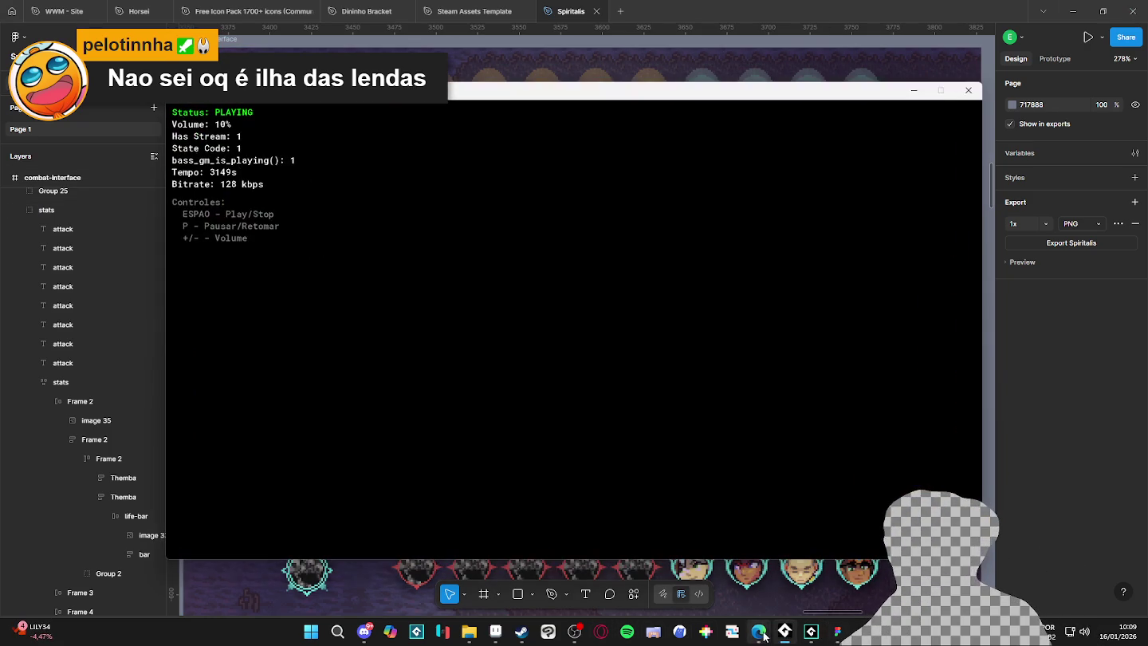
# Run the battle game from GameMaker with F5 and snip the scene showing EVADED.
pyautogui.click(793, 634)
pyautogui.click(809, 632)
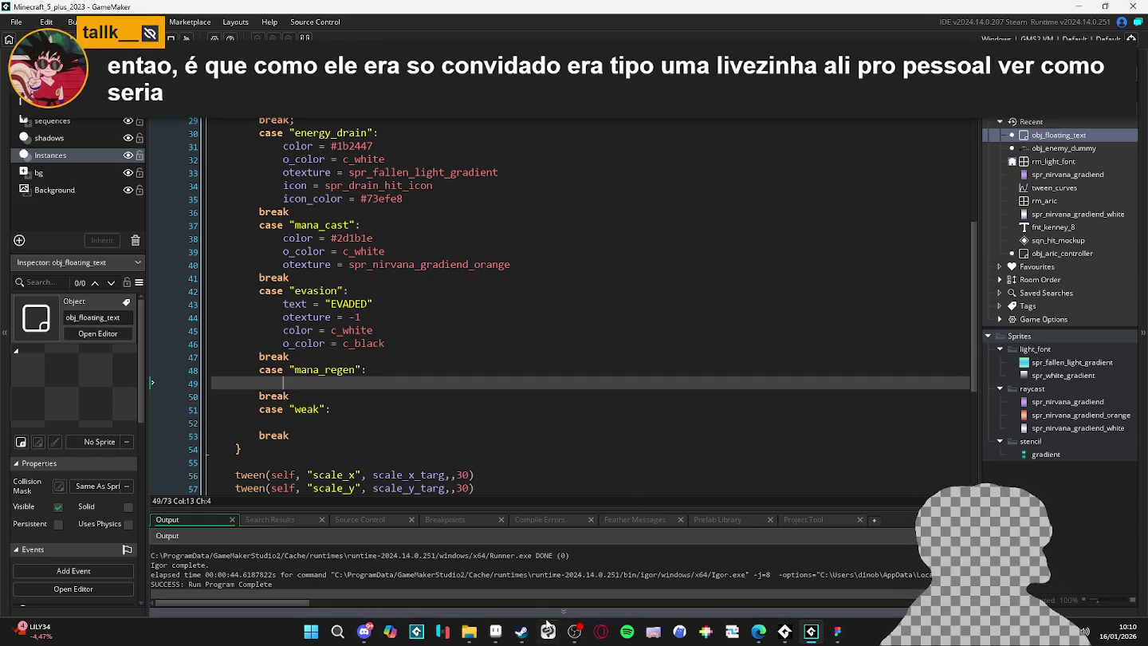
pyautogui.moveTo(502, 638)
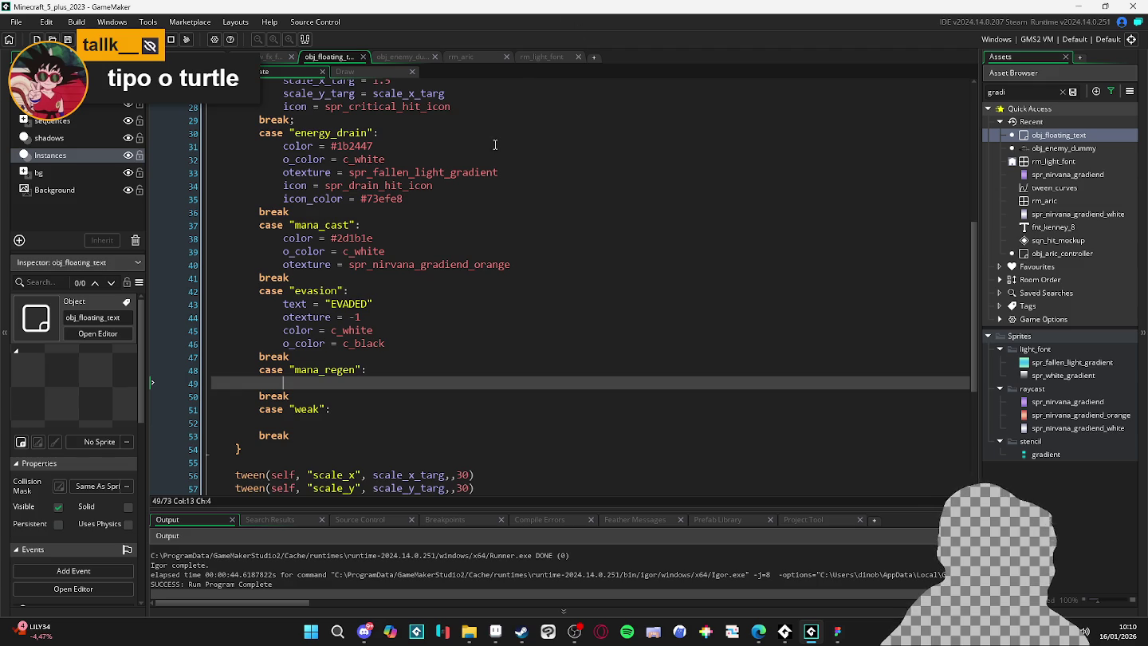
pyautogui.press('F5')
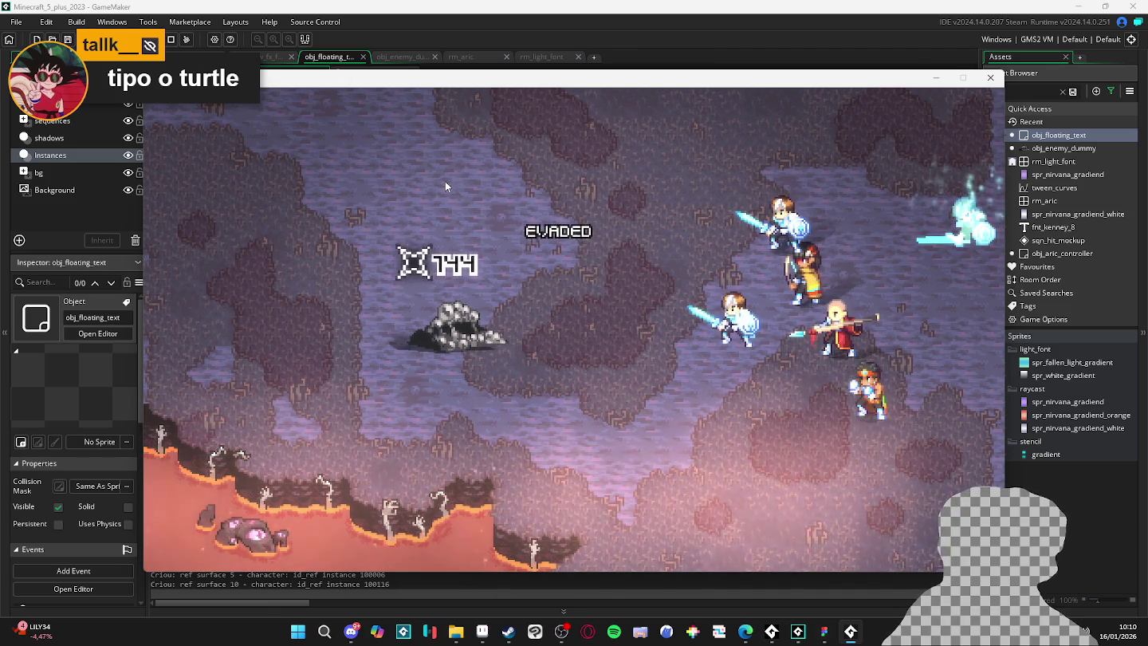
pyautogui.press('super+shift+s')
pyautogui.moveTo(355, 141)
pyautogui.mouseDown()
pyautogui.moveTo(677, 452)
pyautogui.moveTo(716, 458)
pyautogui.mouseUp()
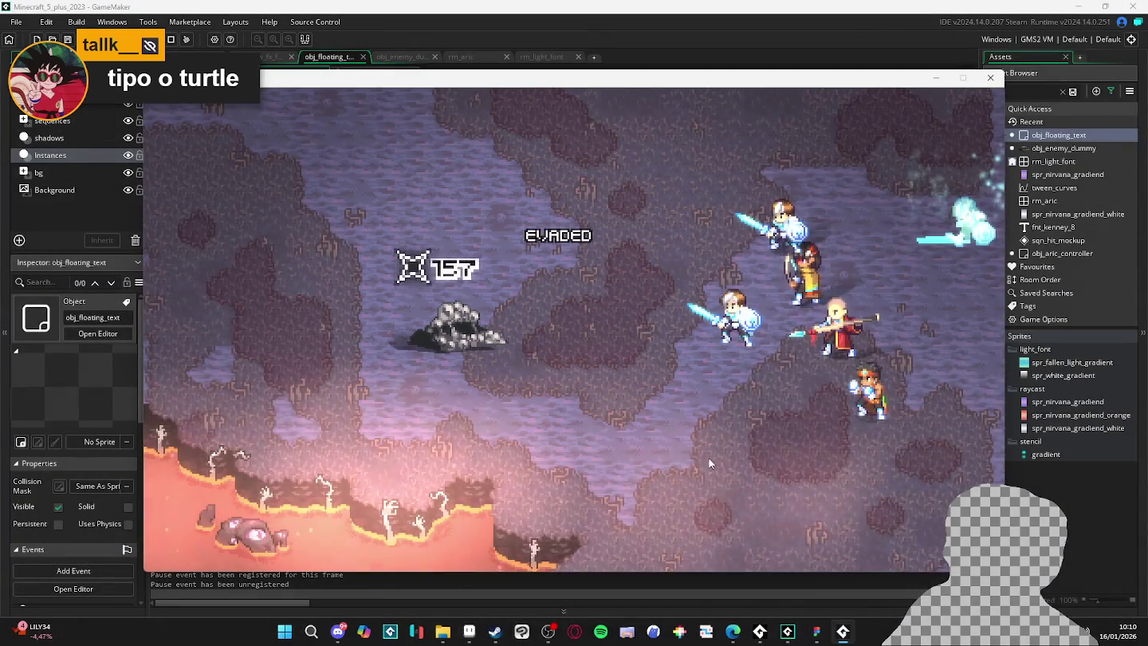
pyautogui.click(482, 633)
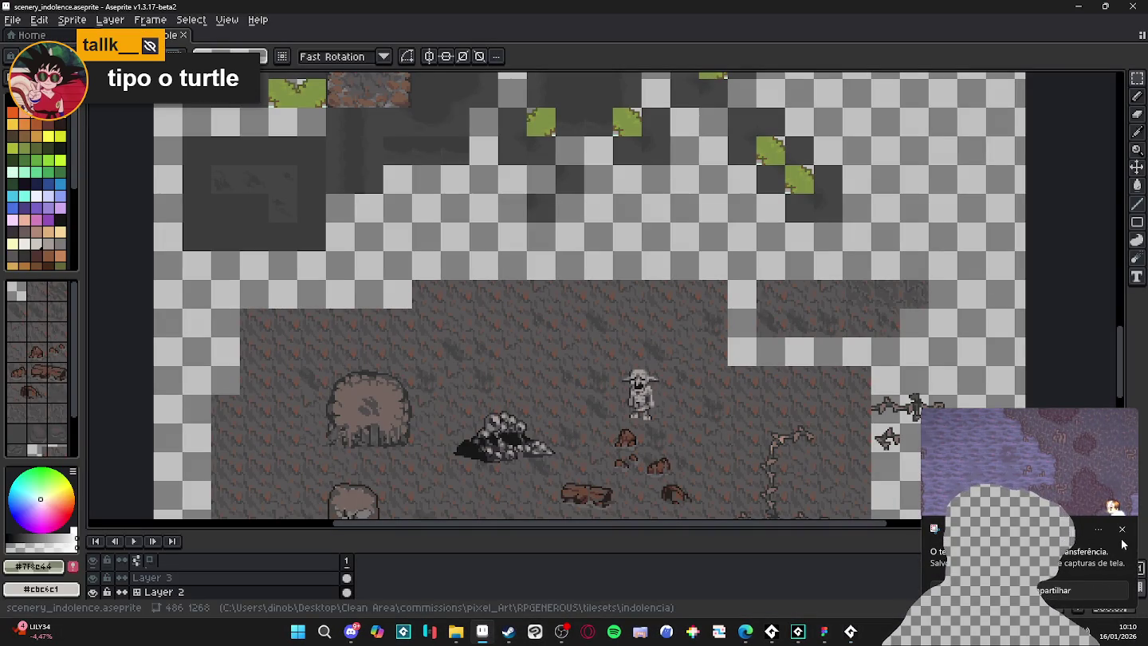
# Create a new sprite at the suggested size and paste the battle screenshot into it.
pyautogui.click(1122, 530)
pyautogui.click(15, 21)
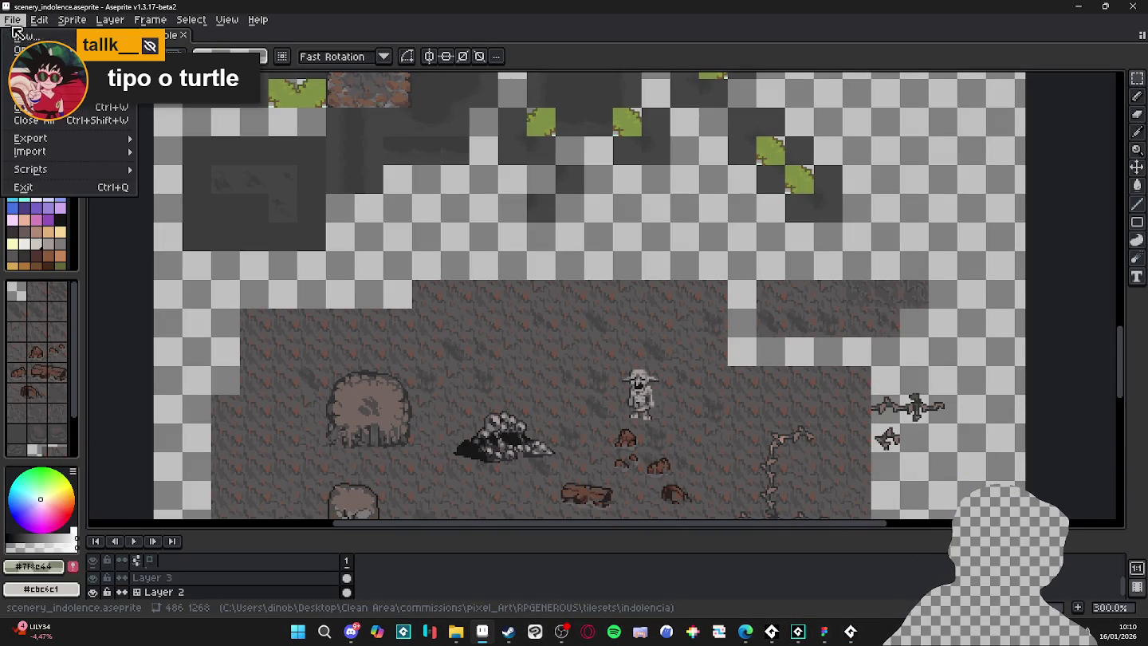
pyautogui.click(16, 35)
pyautogui.click(539, 443)
pyautogui.hotkey('ctrl', 'v')
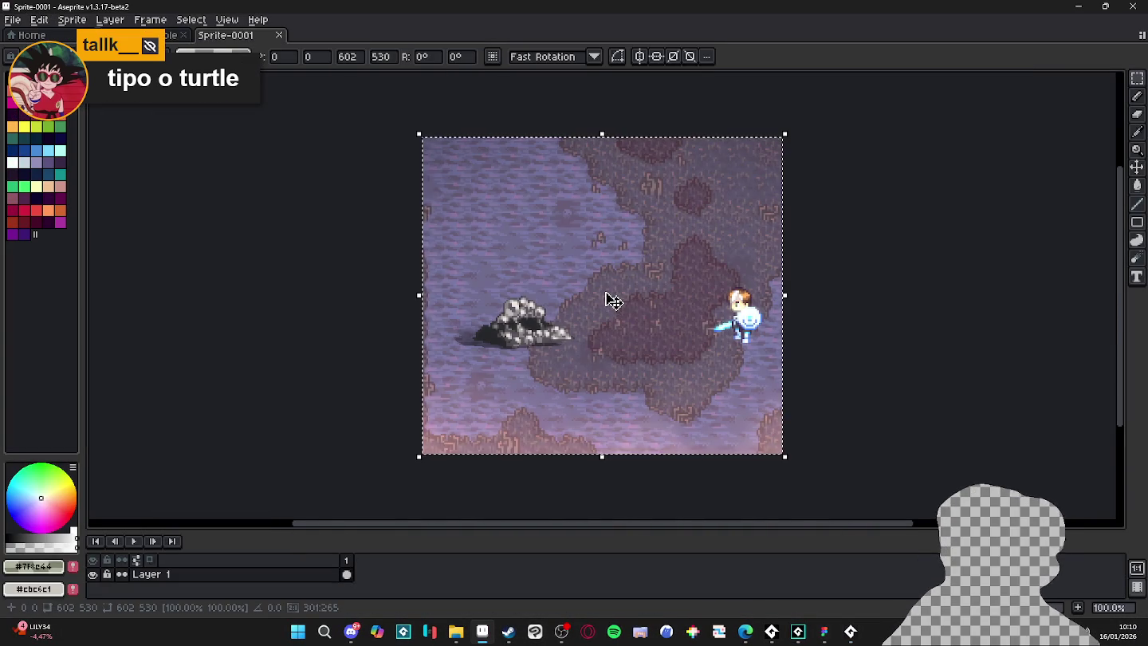
pyautogui.press('Return')
# Add a new Layer 2 above the screenshot layer and close the game window.
pyautogui.click(279, 579)
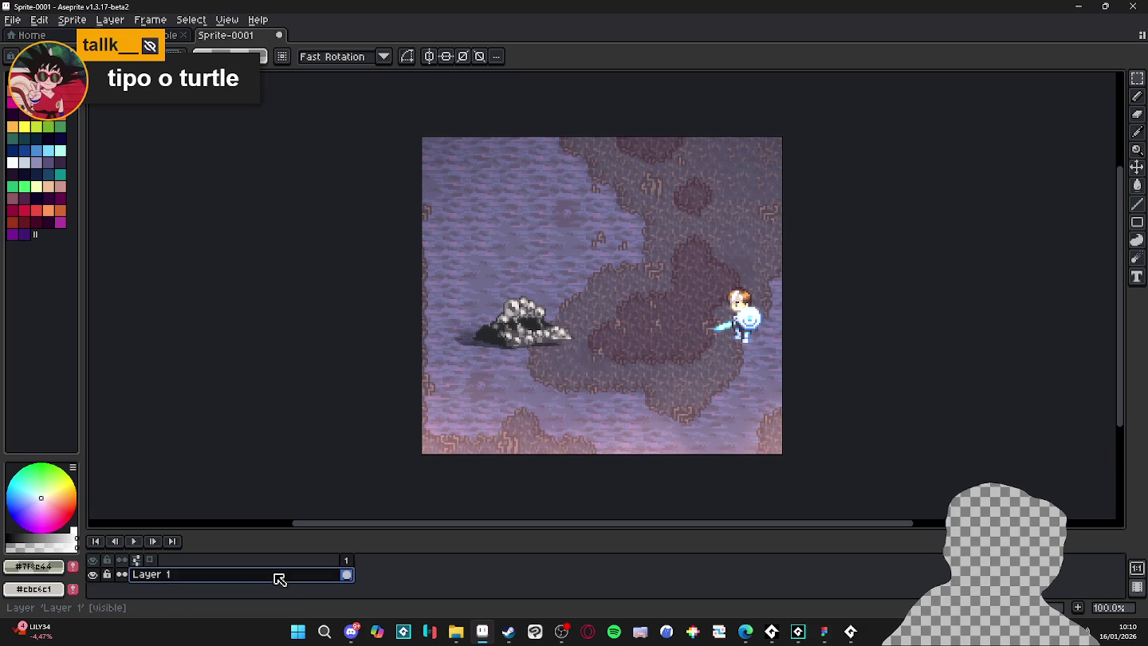
pyautogui.hotkey('shift', 'n')
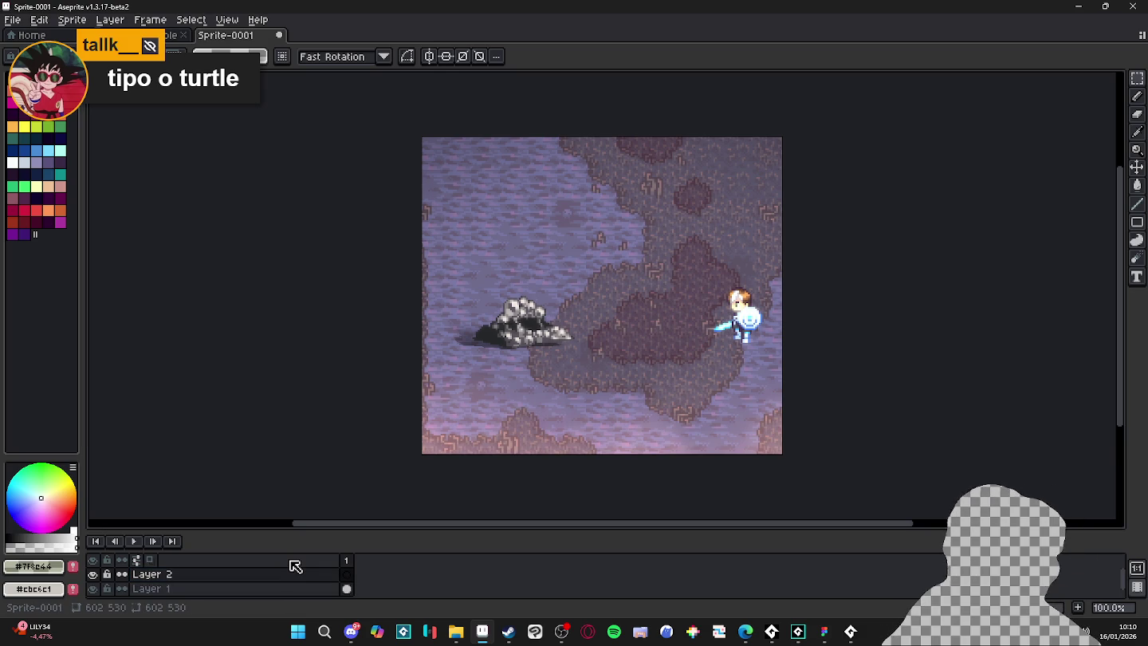
pyautogui.click(851, 631)
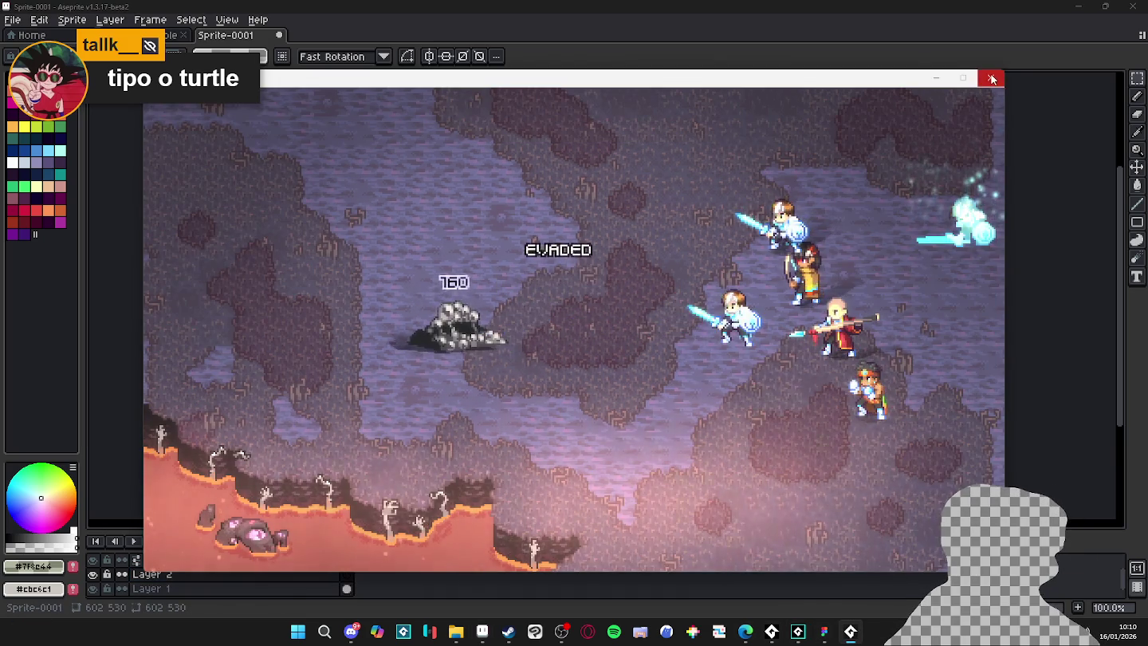
pyautogui.click(991, 77)
# Draw a small white pencil mark above the rock, then open the Sprite Size width field.
pyautogui.click(12, 163)
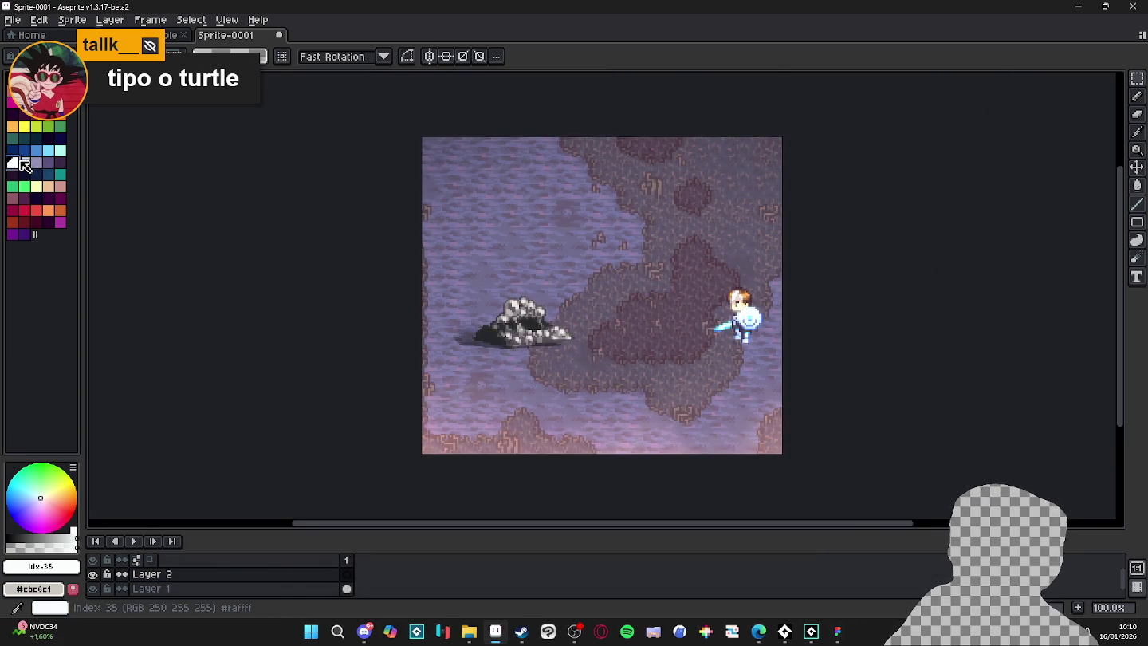
pyautogui.press('b')
pyautogui.moveTo(547, 254); pyautogui.dragTo(520, 254)
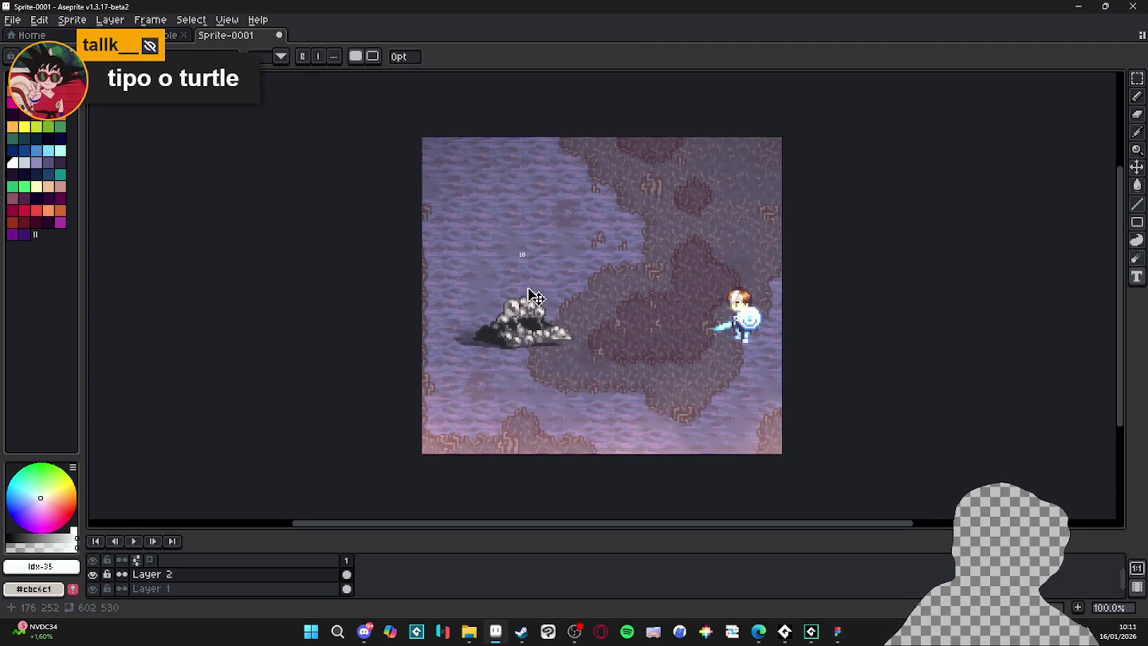
pyautogui.scroll(10, 536, 298)
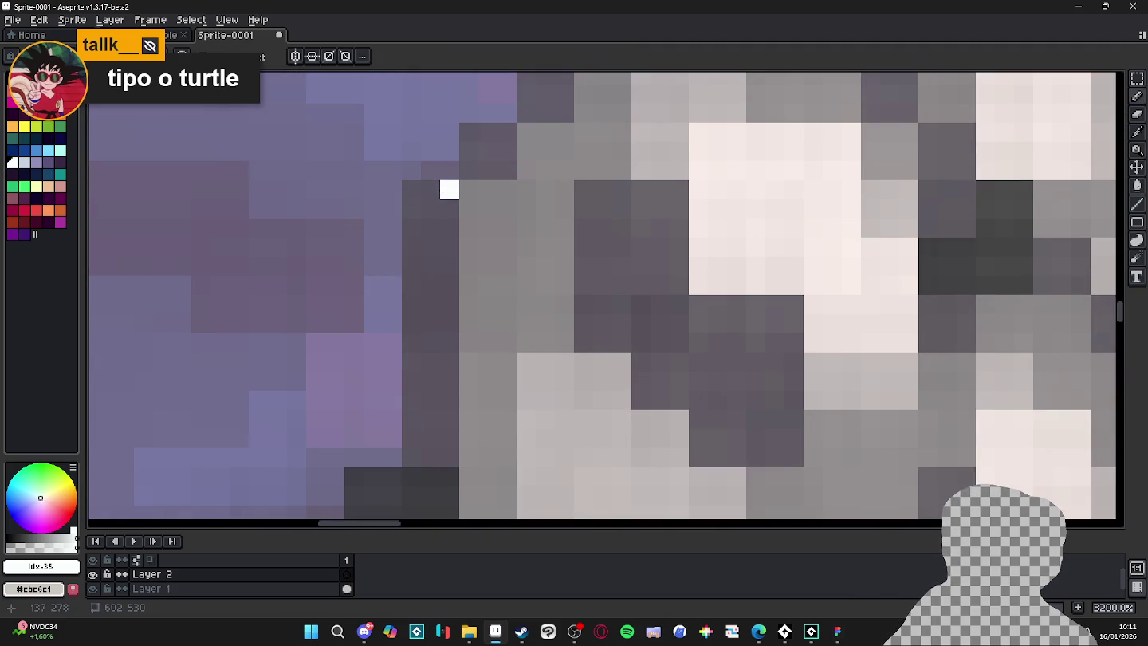
pyautogui.scroll(-10, 449, 187)
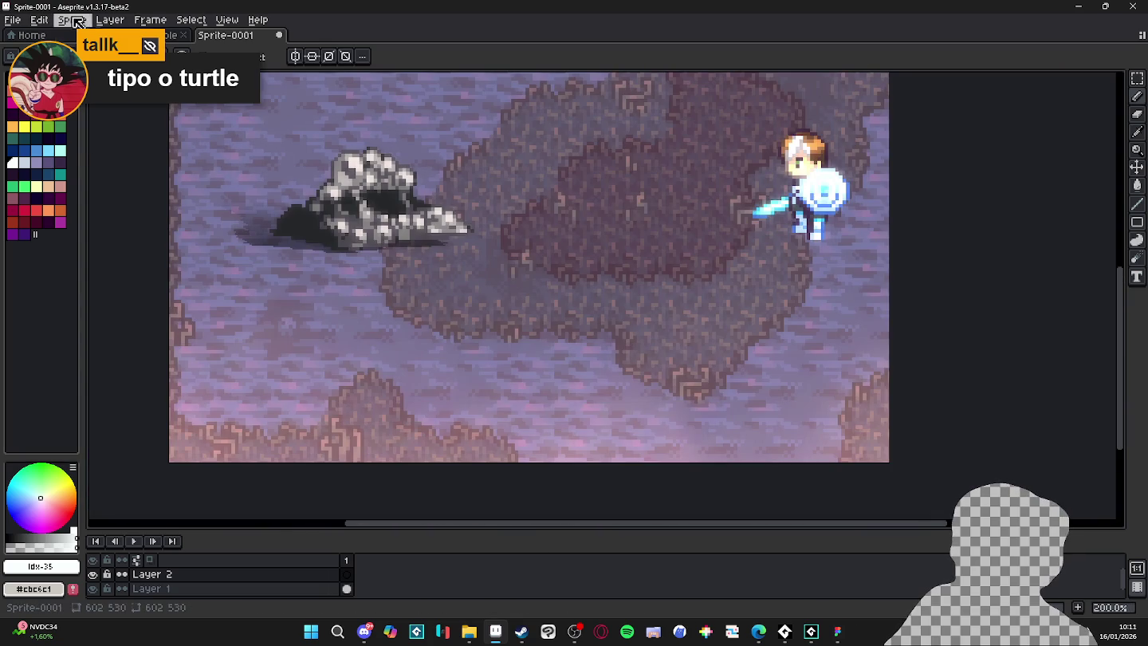
pyautogui.click(72, 19)
pyautogui.click(88, 90)
pyautogui.click(635, 175)
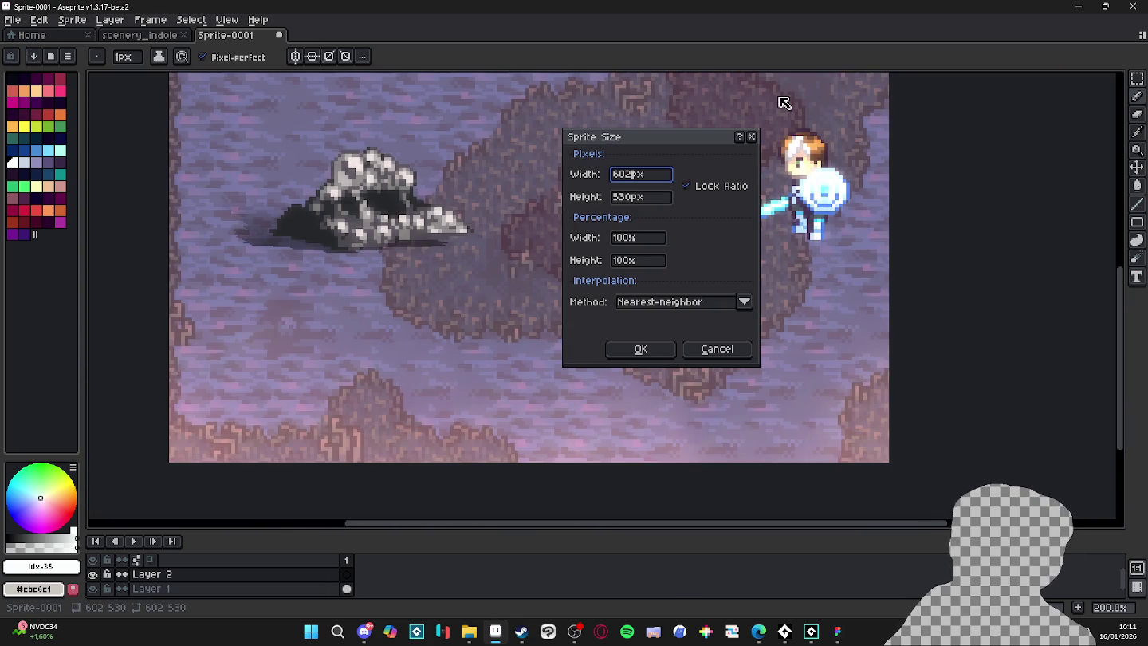
# Resize the sprite to 200 pixels wide.
pyautogui.press('BackSpace')
pyautogui.press('BackSpace')
pyautogui.press('BackSpace')
pyautogui.write('200')
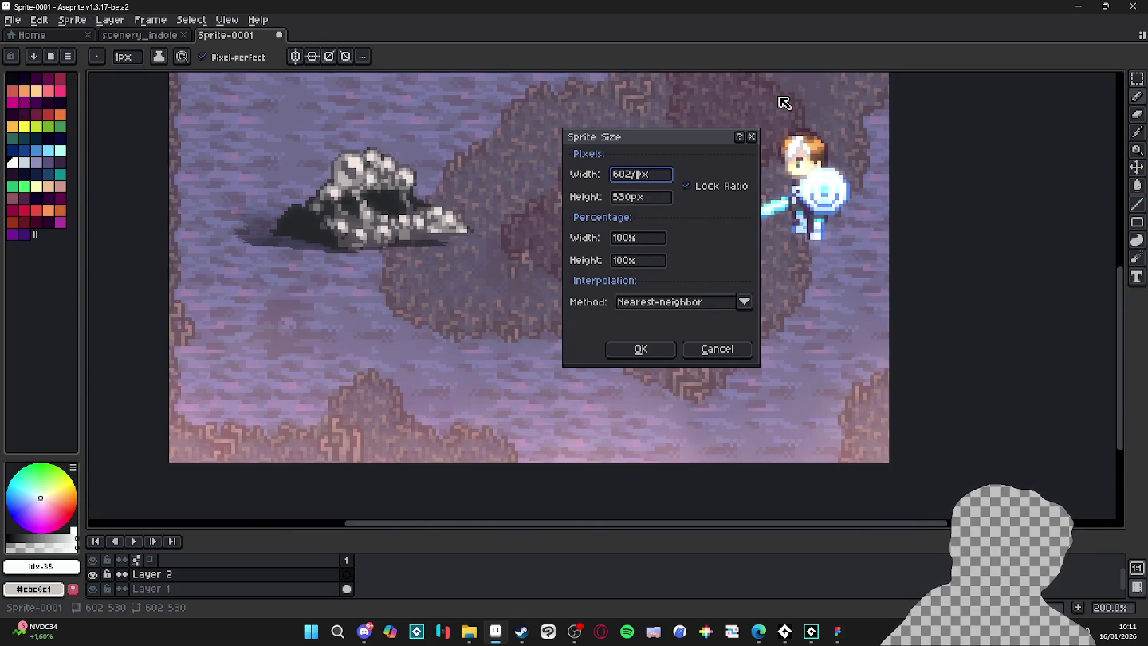
pyautogui.press('Return')
pyautogui.scroll(3, 550, 191)
pyautogui.moveTo(550, 191); pyautogui.dragTo(645, 255)
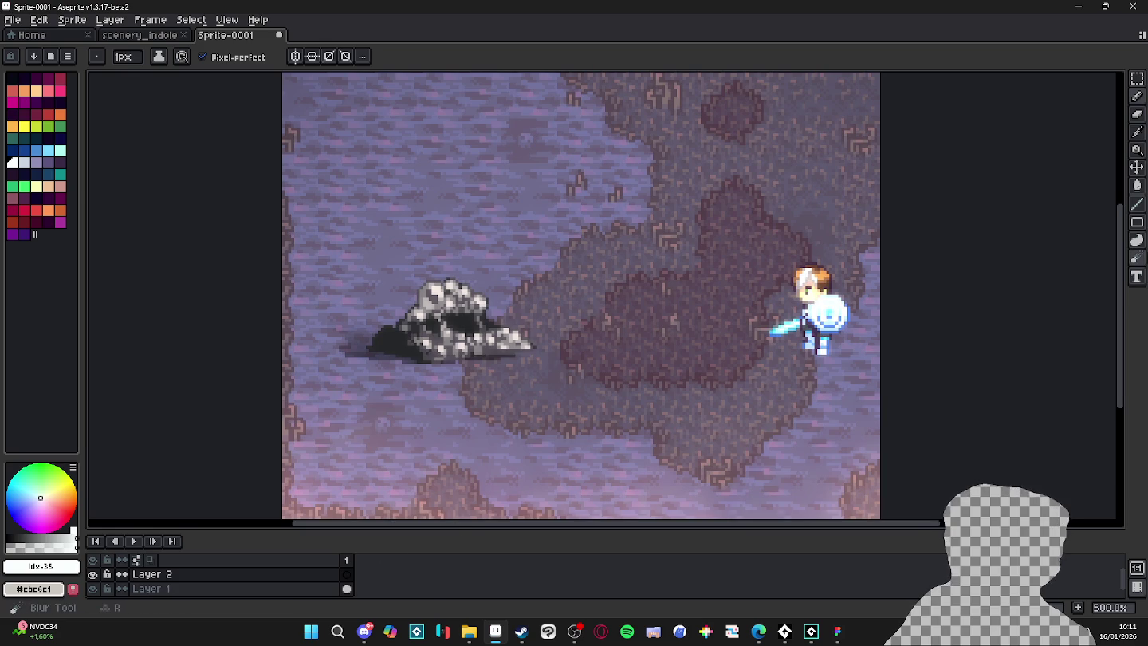
# Add the 59 damage-number text above the rock and marquee-select it.
pyautogui.click(1137, 276)
pyautogui.click(421, 247)
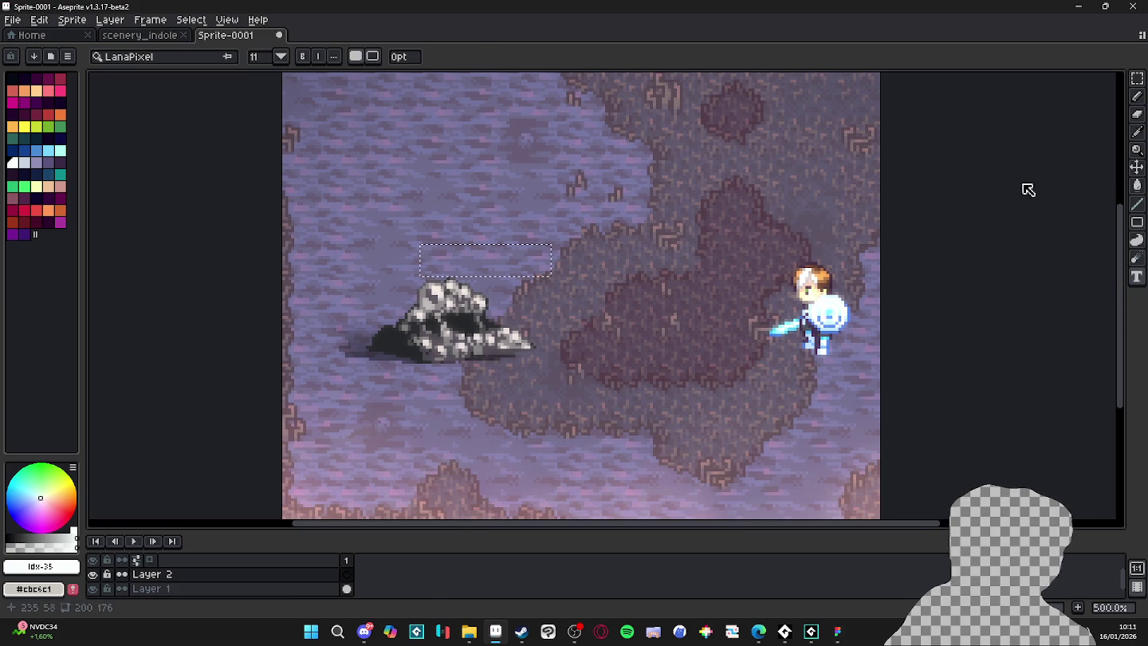
pyautogui.write('3')
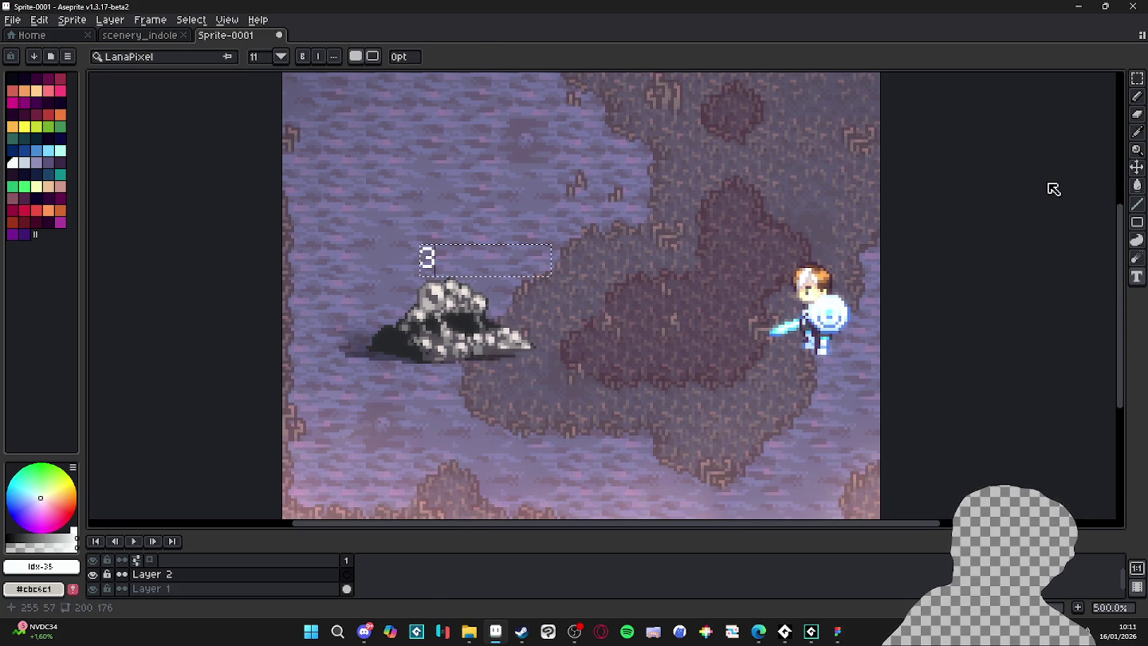
pyautogui.write('0')
pyautogui.press('BackSpace')
pyautogui.press('BackSpace')
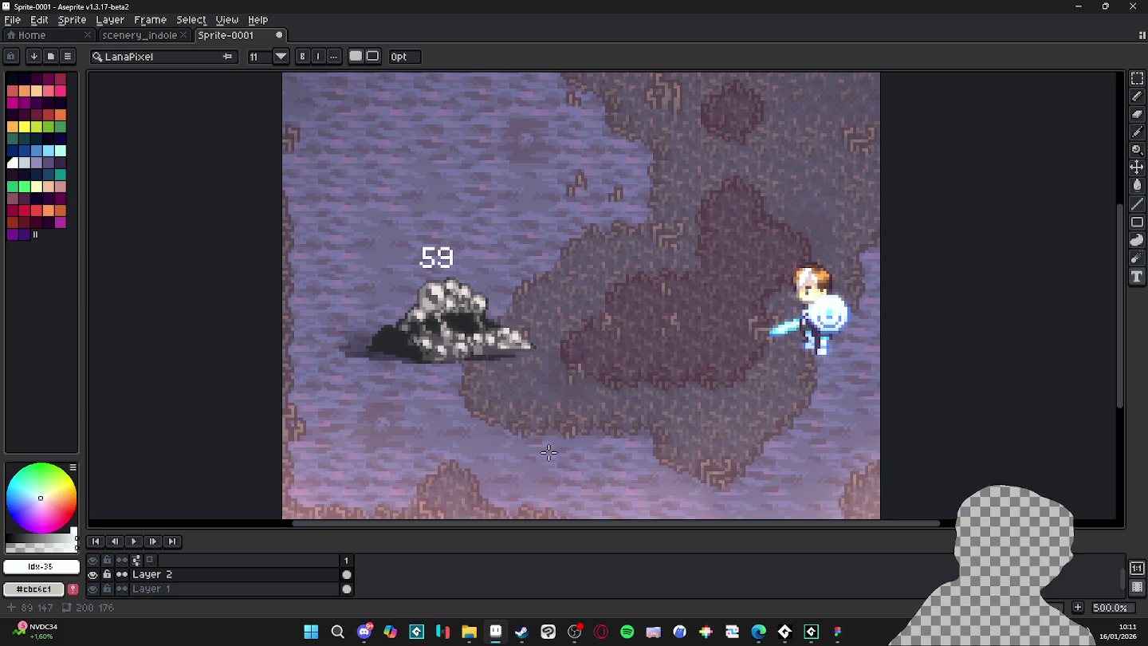
pyautogui.scroll(1, 408, 303)
pyautogui.press('m')
pyautogui.moveTo(401, 210)
pyautogui.mouseDown()
pyautogui.moveTo(423, 239)
pyautogui.moveTo(492, 266)
pyautogui.moveTo(476, 241)
pyautogui.mouseUp()
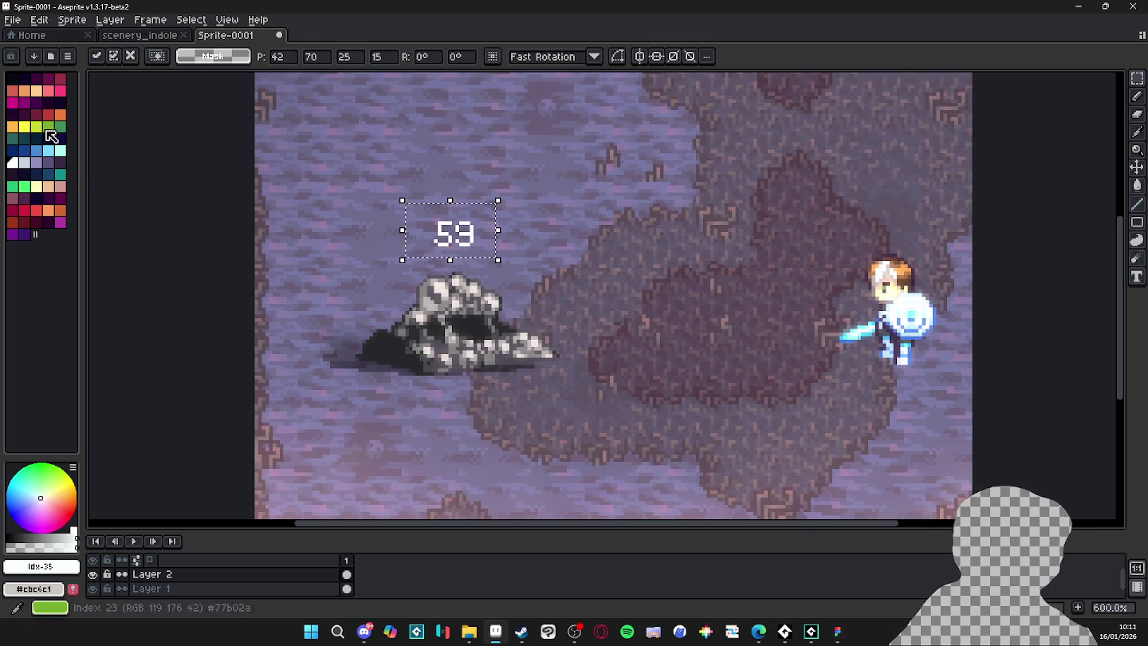
# Check the Figma combat interface, drilling into the Themba health-bar frame for reference.
pyautogui.click(140, 35)
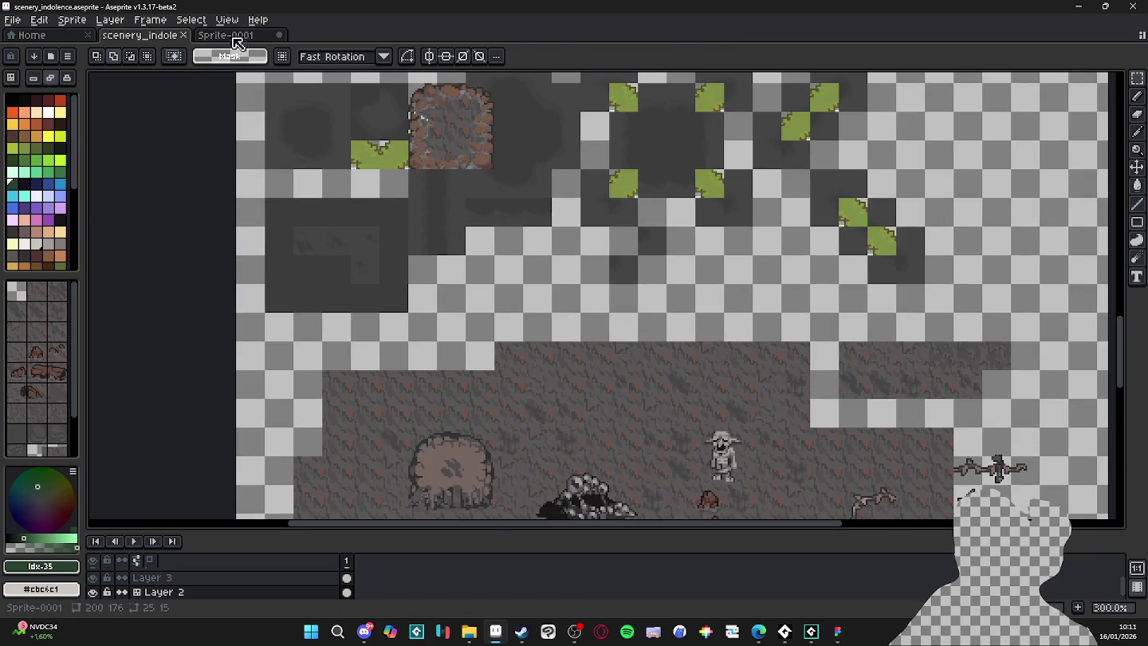
pyautogui.click(234, 37)
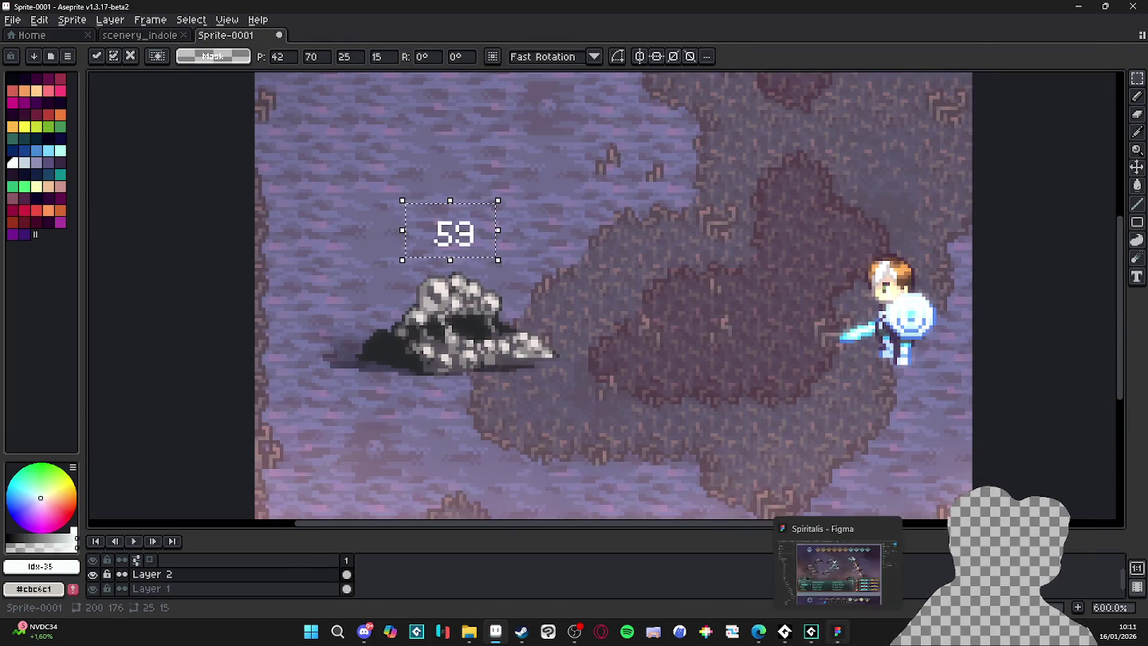
pyautogui.click(837, 632)
pyautogui.scroll(1, 893, 415)
pyautogui.click(909, 391)
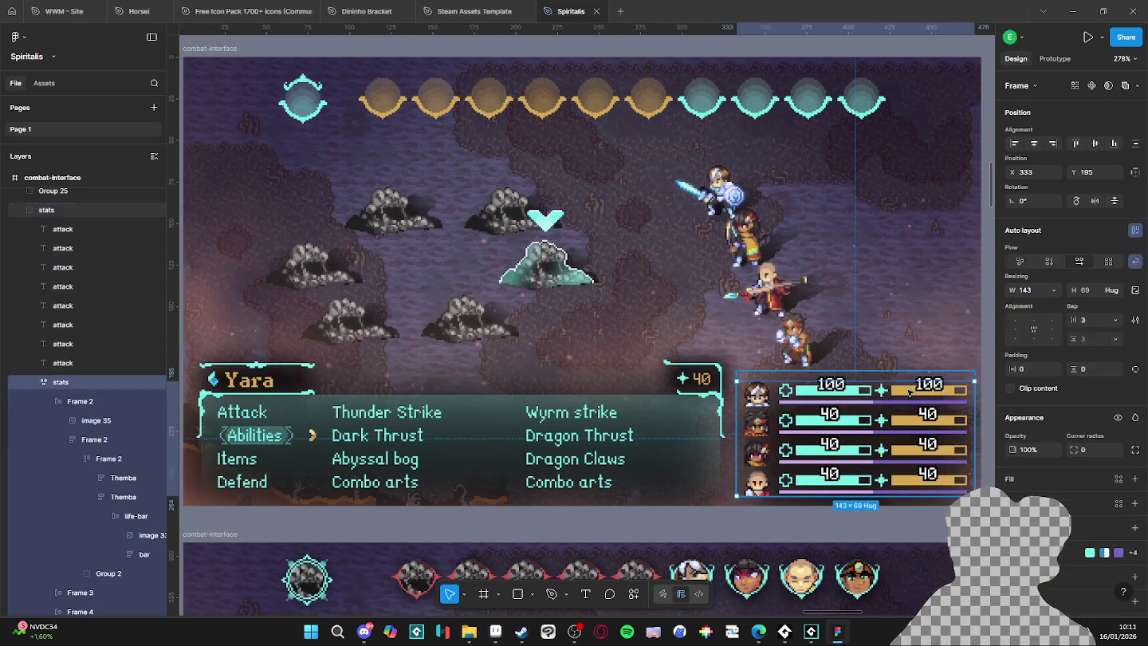
pyautogui.doubleClick(909, 391)
pyautogui.doubleClick(909, 391)
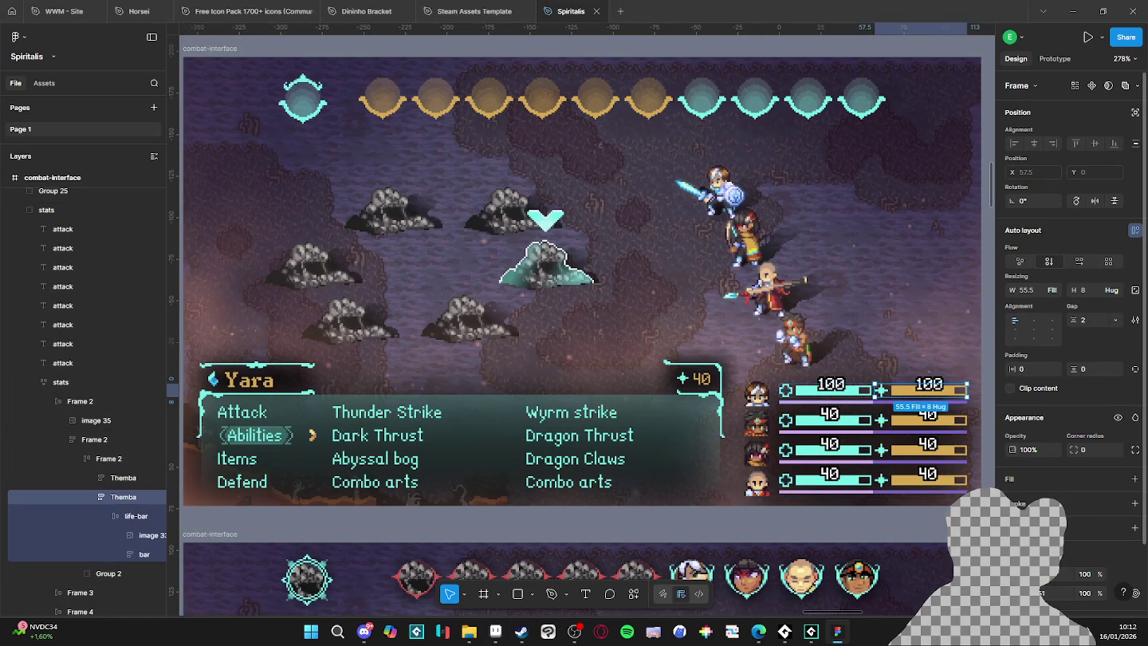
pyautogui.hotkey('alt', 'Tab')
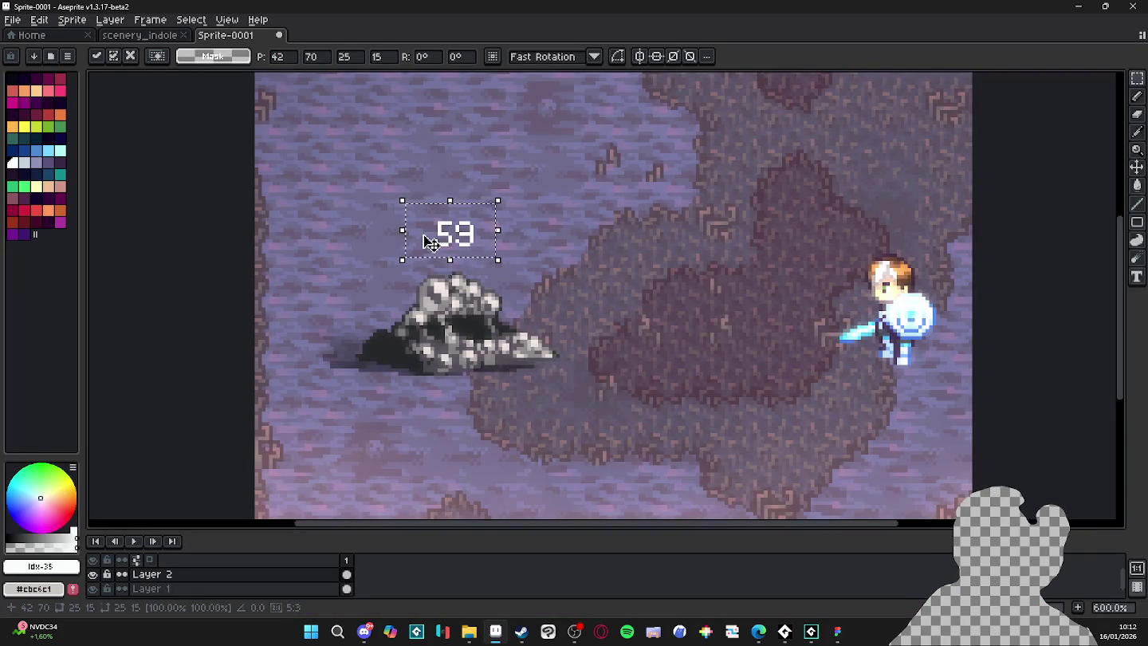
# Set the foreground colour to gold #d6a851.
pyautogui.scroll(4, 400, 236)
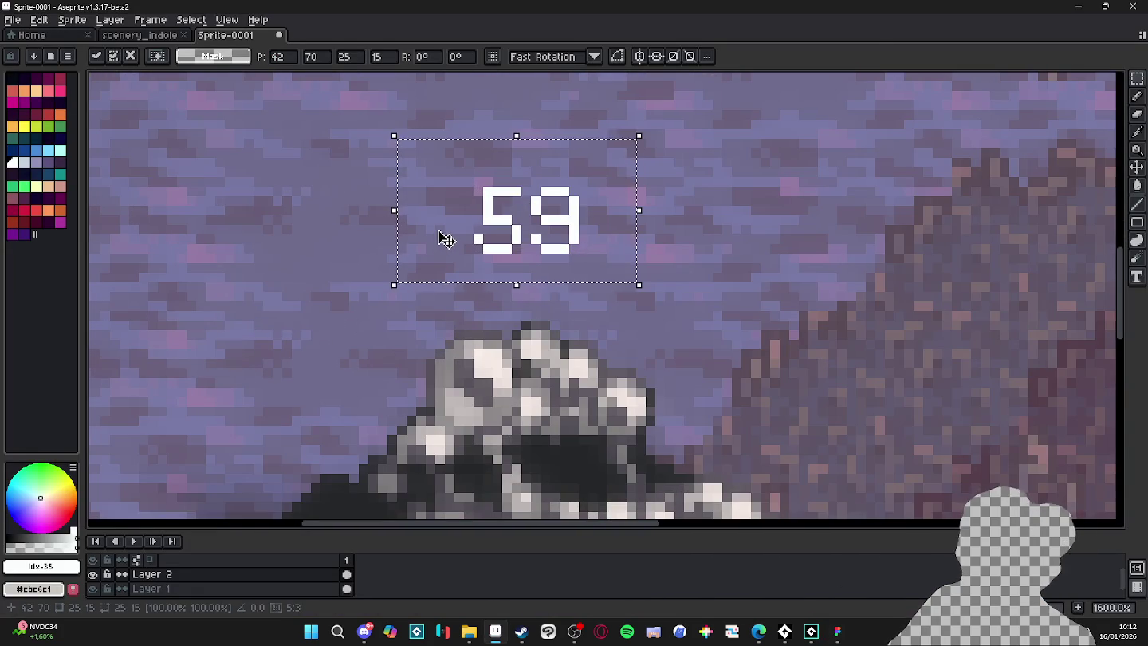
pyautogui.hotkey('shift', 'o')
pyautogui.press('Escape')
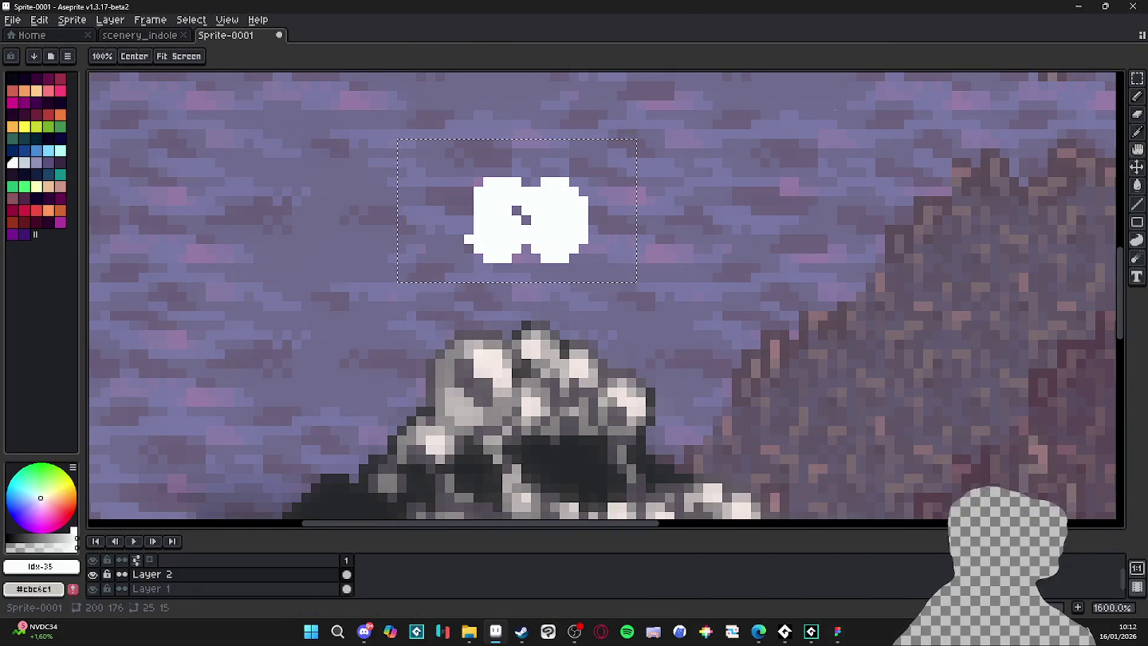
pyautogui.click(72, 567)
pyautogui.write('d6a851')
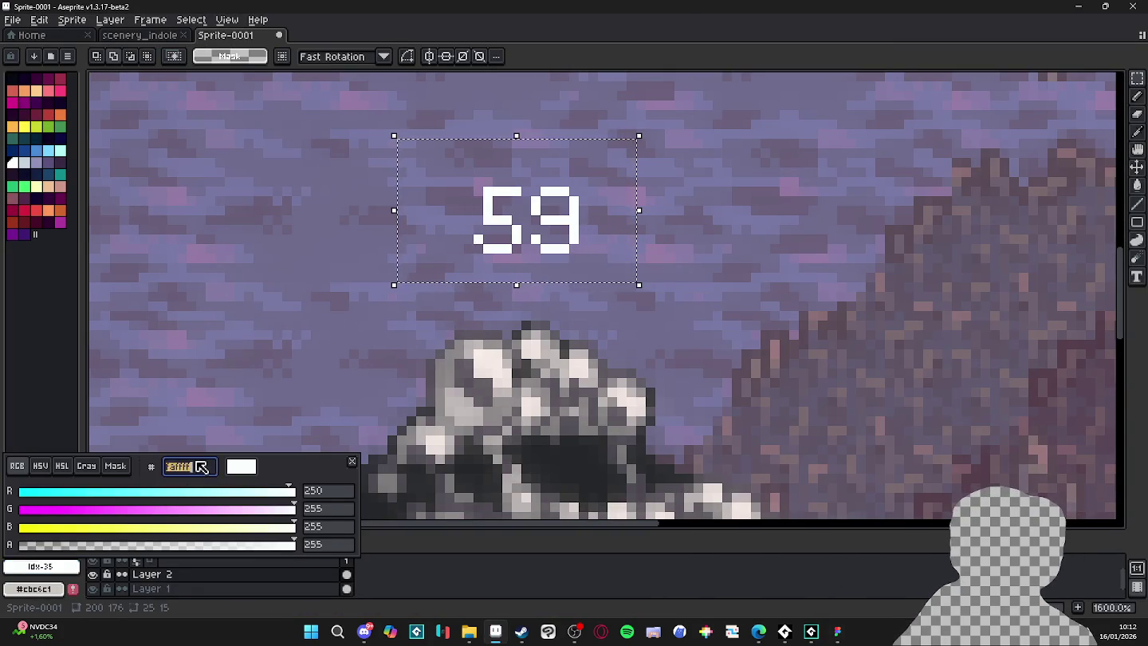
pyautogui.press('Return')
# Apply a square-shaped gold outline around the 59 and clear the selection.
pyautogui.hotkey('shift', 'o')
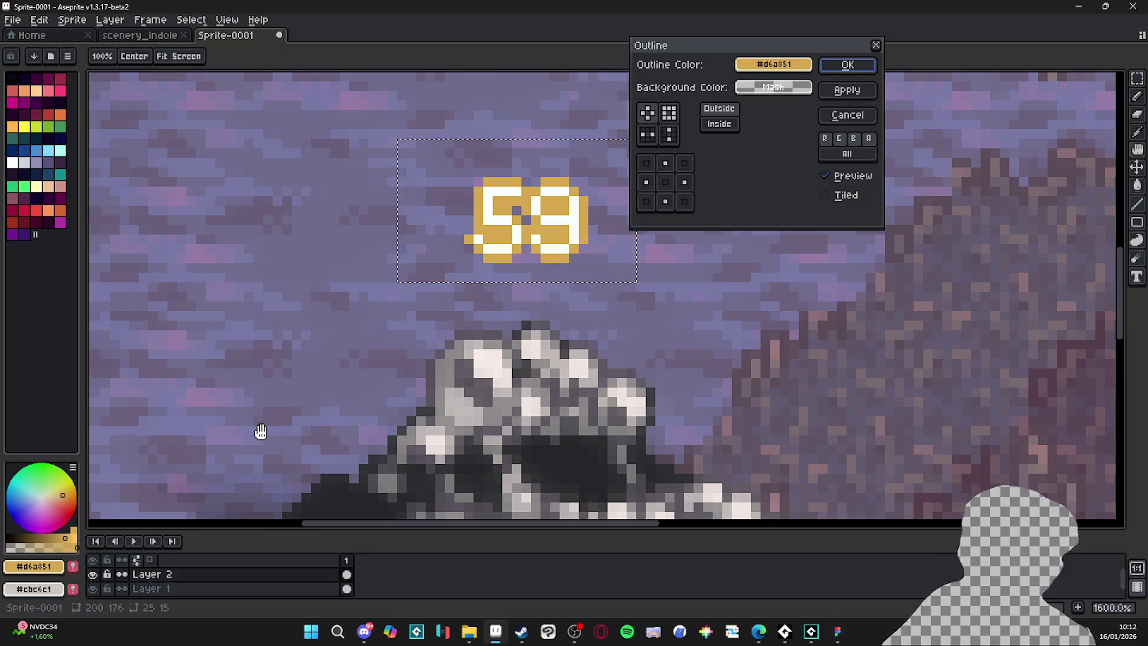
pyautogui.click(669, 113)
pyautogui.click(847, 64)
pyautogui.scroll(-2, 478, 231)
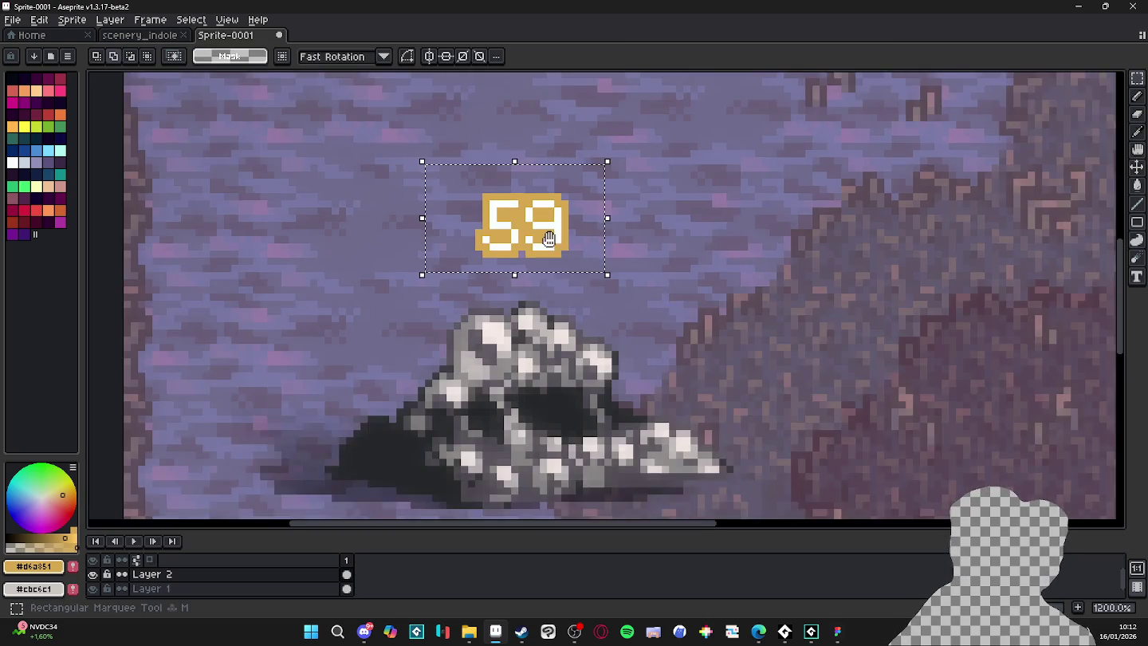
pyautogui.scroll(1, 522, 299)
pyautogui.hotkey('ctrl', 'd')
pyautogui.press('w')
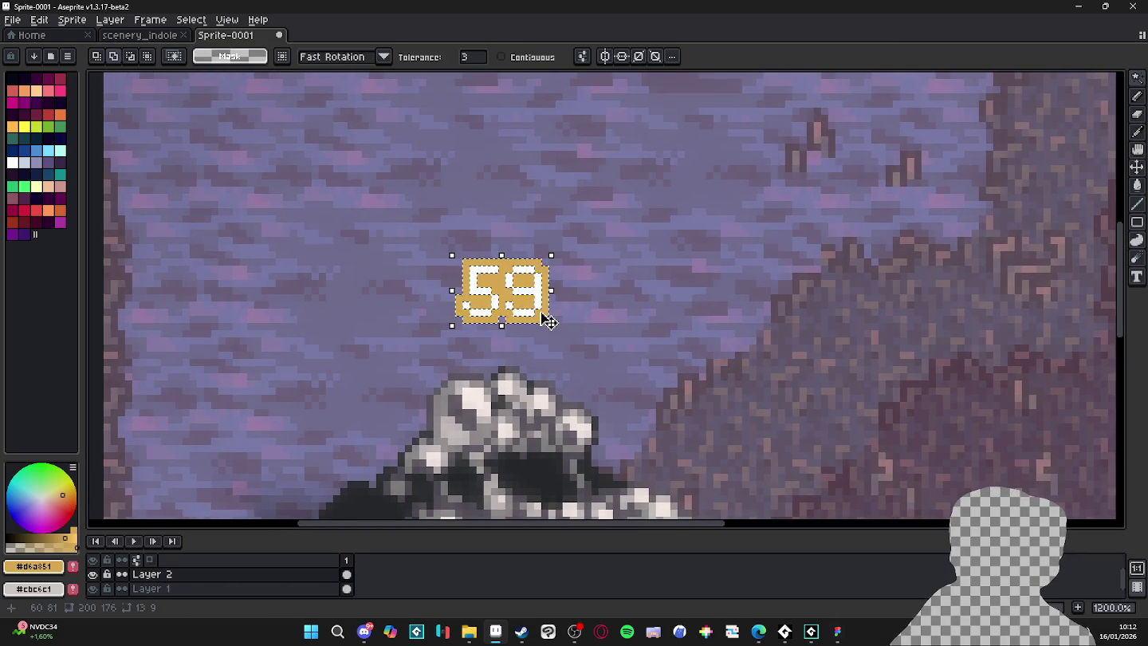
# Bucket-fill the 59 digits with a dark reddish-brown inside a marquee selection.
pyautogui.press('b')
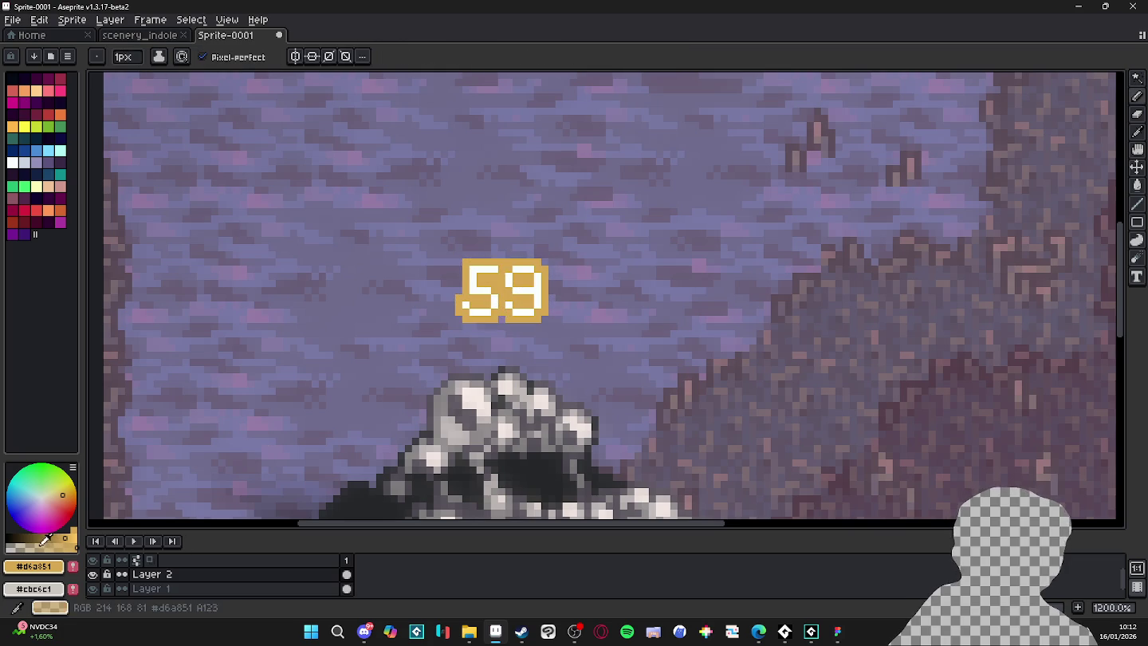
pyautogui.click(29, 537)
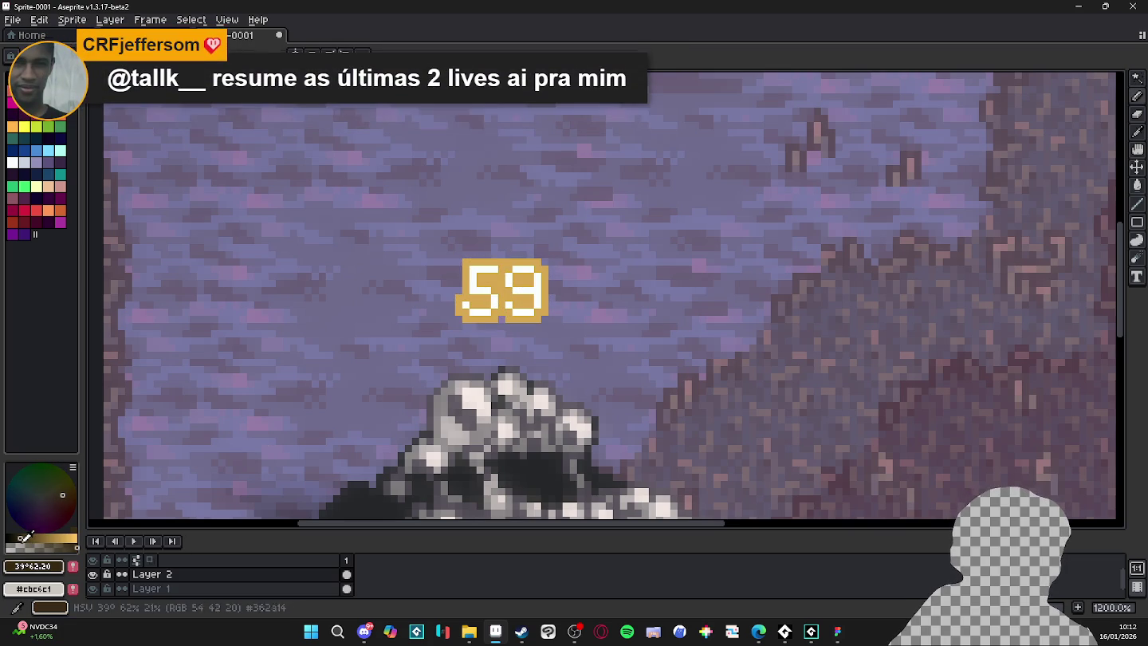
pyautogui.click(64, 506)
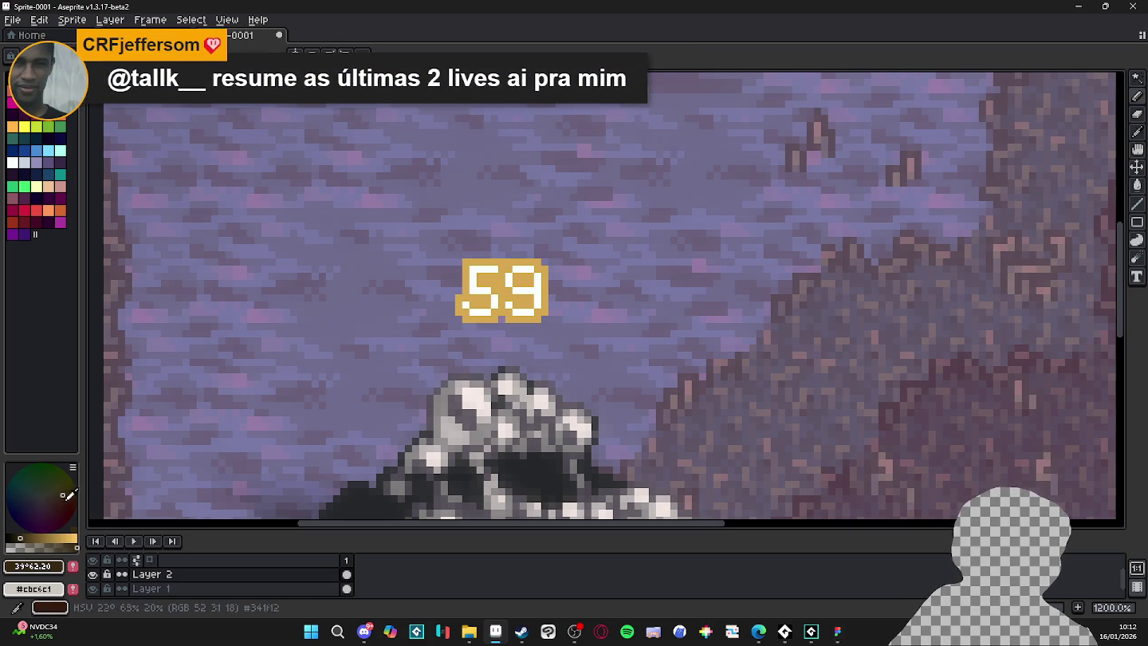
pyautogui.press('g')
pyautogui.press('m')
pyautogui.moveTo(420, 223); pyautogui.dragTo(570, 329)
pyautogui.click(530, 291)
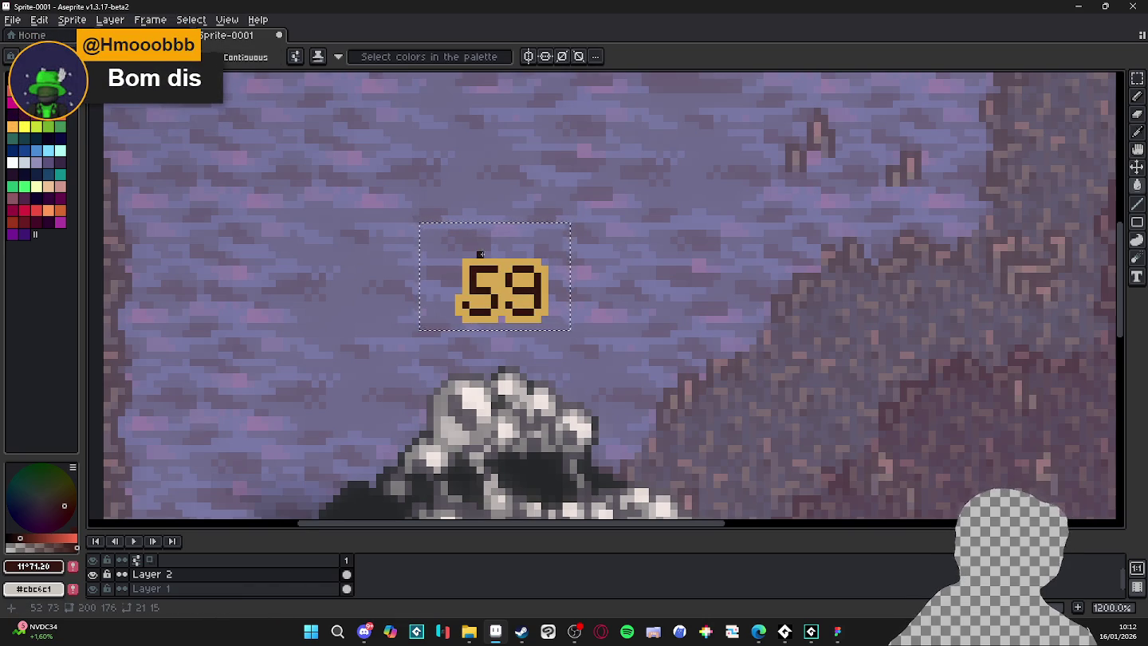
# Compare the recoloured 59 against the Figma combat interface.
pyautogui.scroll(-5, 551, 311)
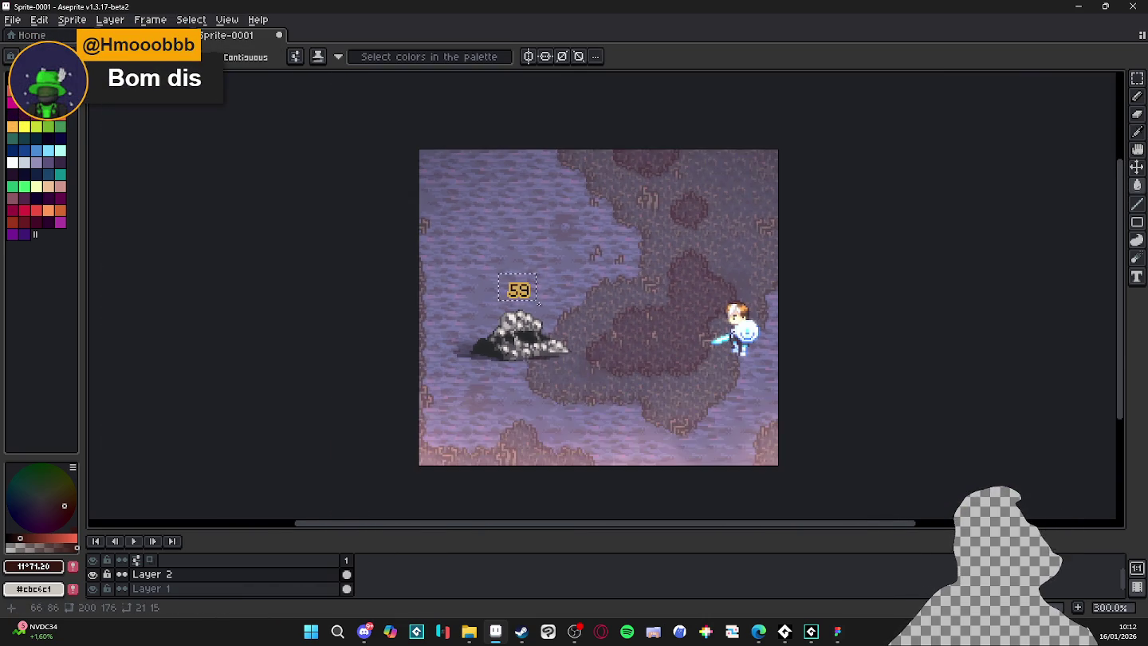
pyautogui.scroll(5, 514, 291)
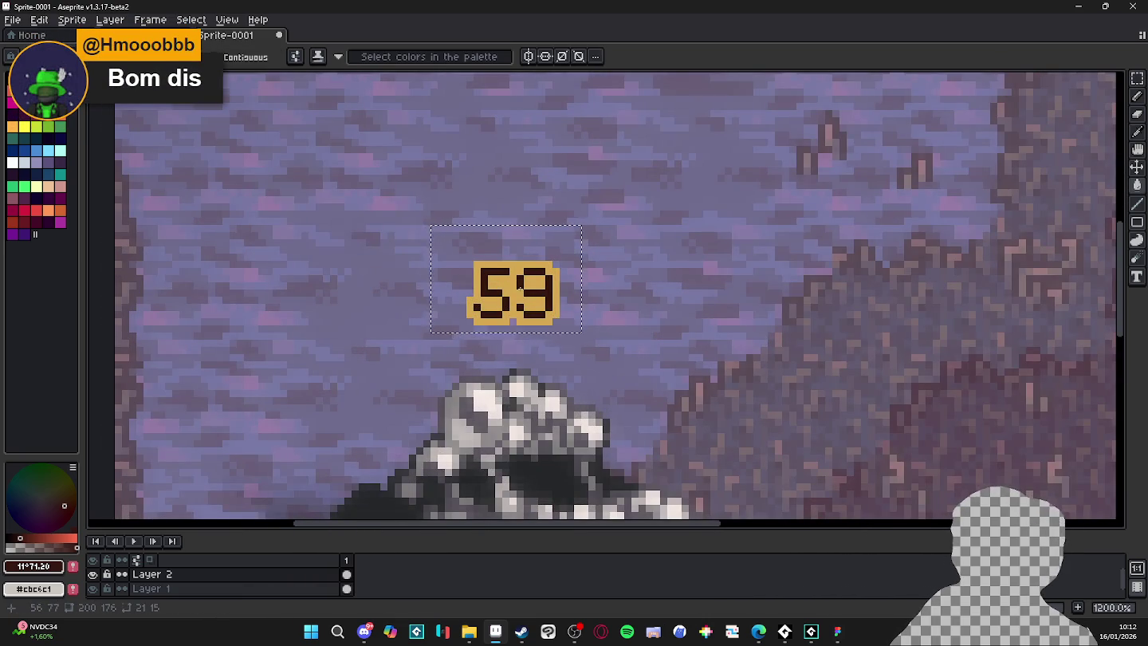
pyautogui.scroll(-4, 519, 284)
pyautogui.scroll(1, 517, 288)
pyautogui.hotkey('alt', 'Tab')
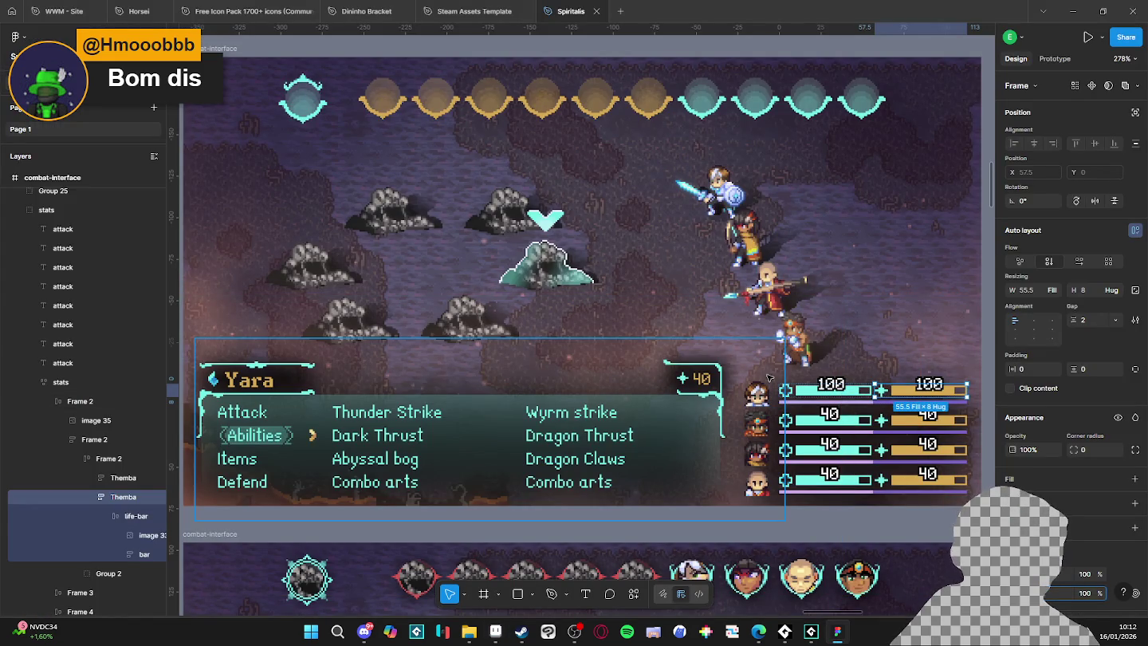
pyautogui.hotkey('alt', 'Tab')
pyautogui.scroll(5, 476, 305)
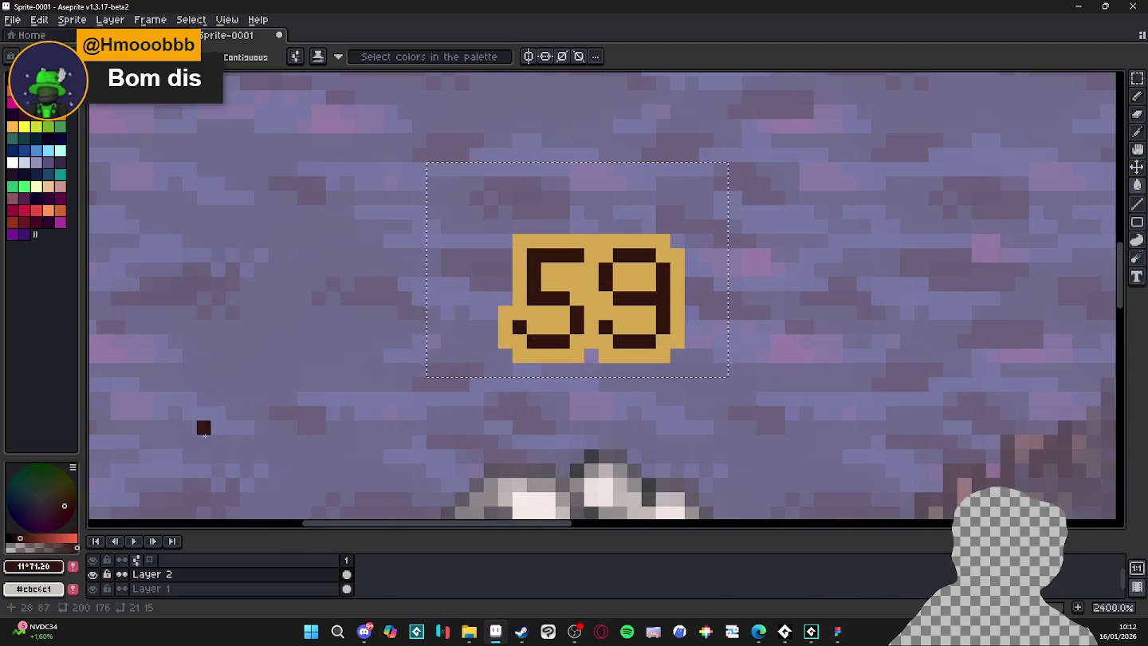
# Refill the 59 digits with near-black red #110705 and clear the selection.
pyautogui.click(11, 538)
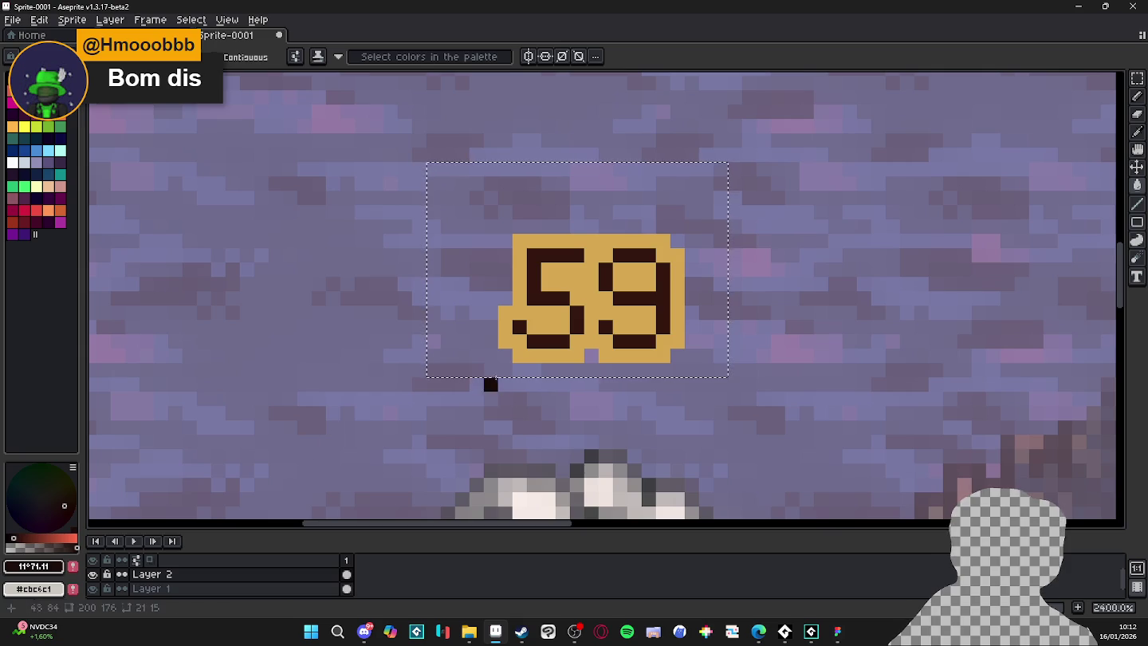
pyautogui.click(566, 322)
pyautogui.scroll(-6, 566, 321)
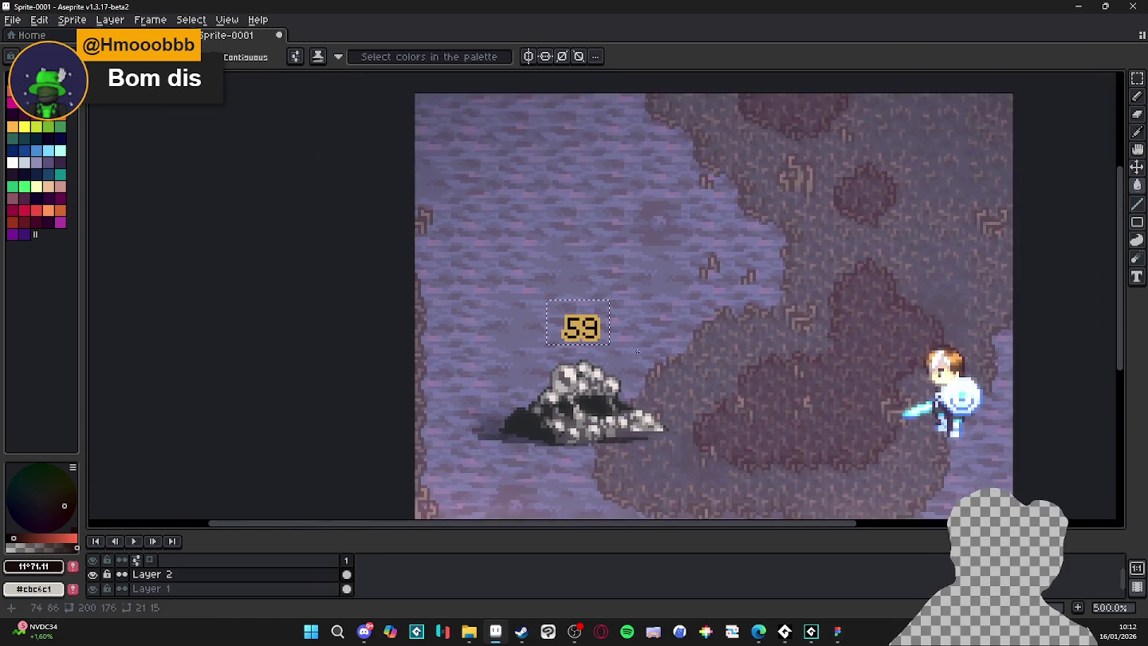
pyautogui.moveTo(621, 337); pyautogui.dragTo(600, 331)
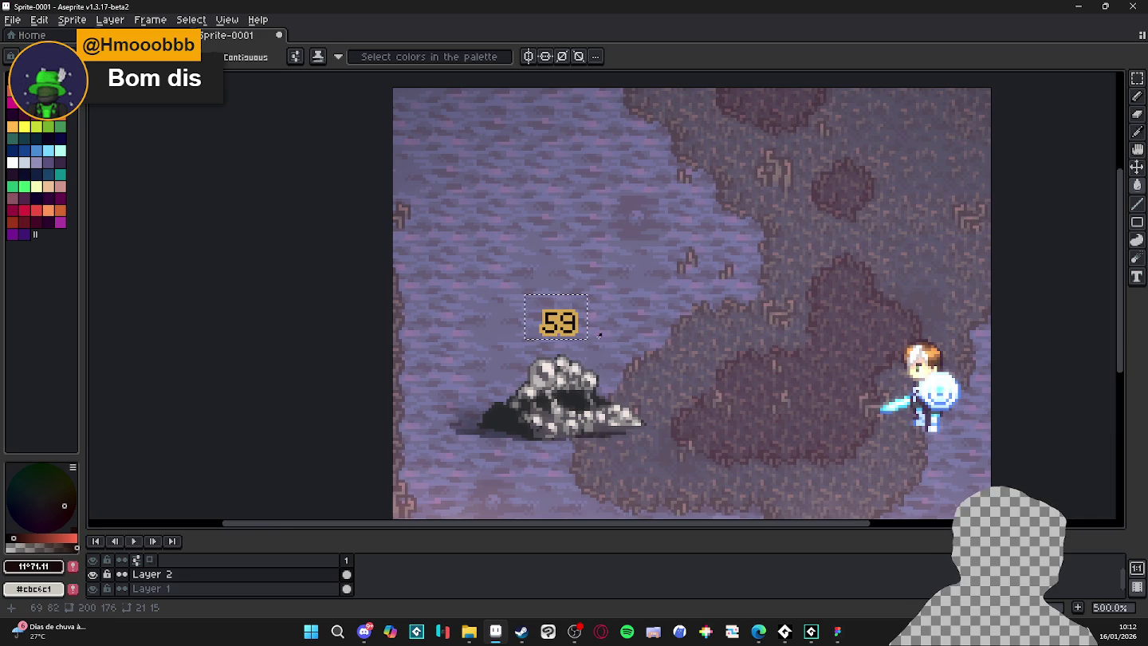
pyautogui.hotkey('ctrl', 'd')
# Switch to the pencil and pick up the gold outline colour from the 59 block.
pyautogui.scroll(5, 567, 319)
pyautogui.press('w')
pyautogui.click(534, 321)
pyautogui.hotkey('ctrl', 'd')
pyautogui.press('b')
pyautogui.keyDown('alt'); pyautogui.click(483, 351); pyautogui.keyUp('alt')
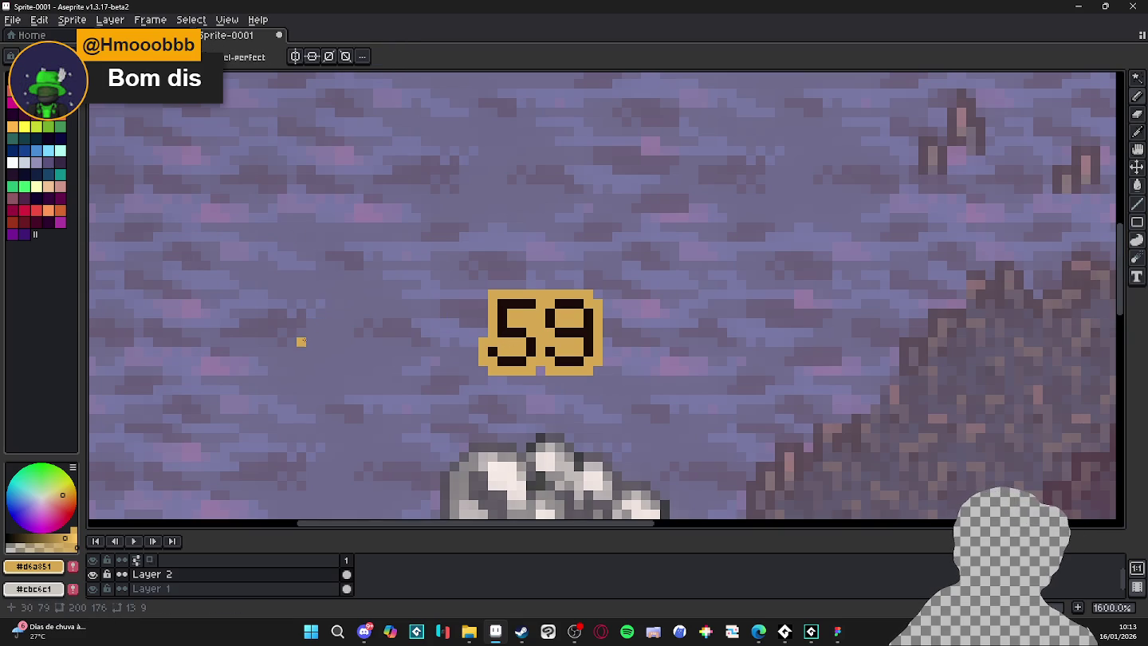
# With a larger pencil, add a bright yellow band to the gold swatch, then marquee a square left of it.
pyautogui.press('+')
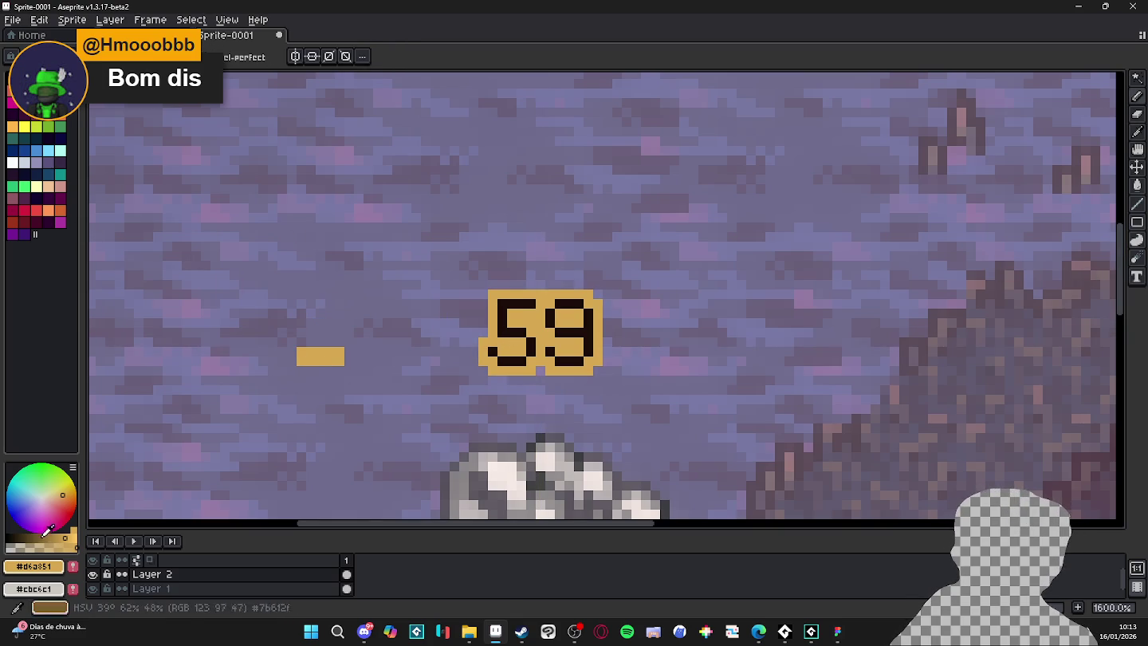
pyautogui.click(64, 485)
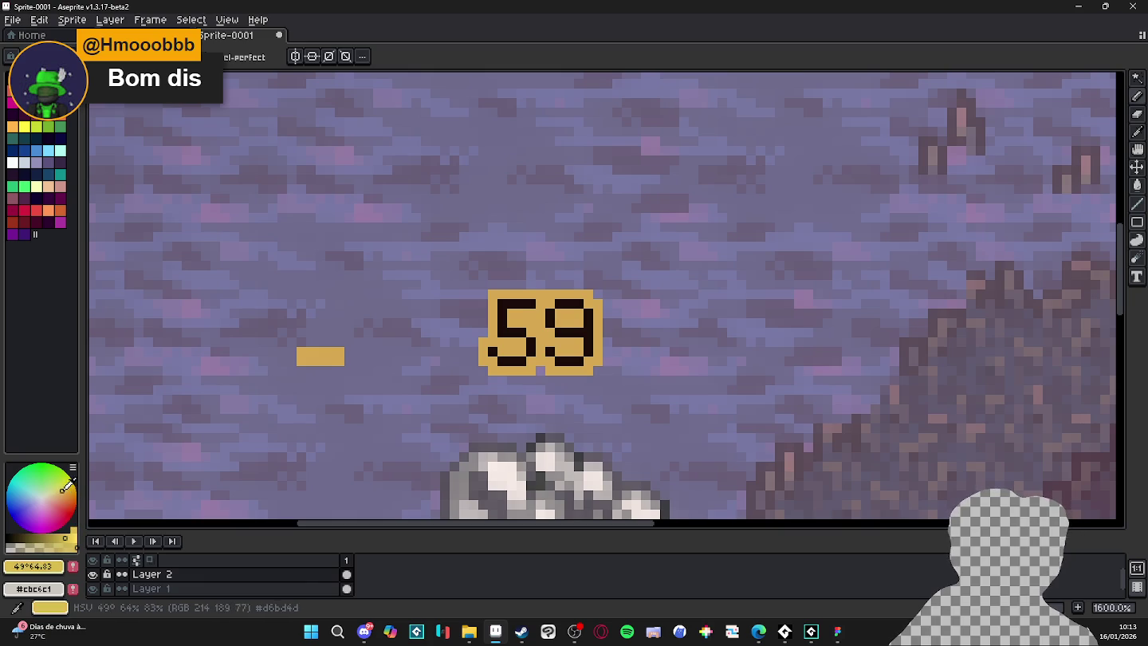
pyautogui.moveTo(312, 343); pyautogui.dragTo(346, 341)
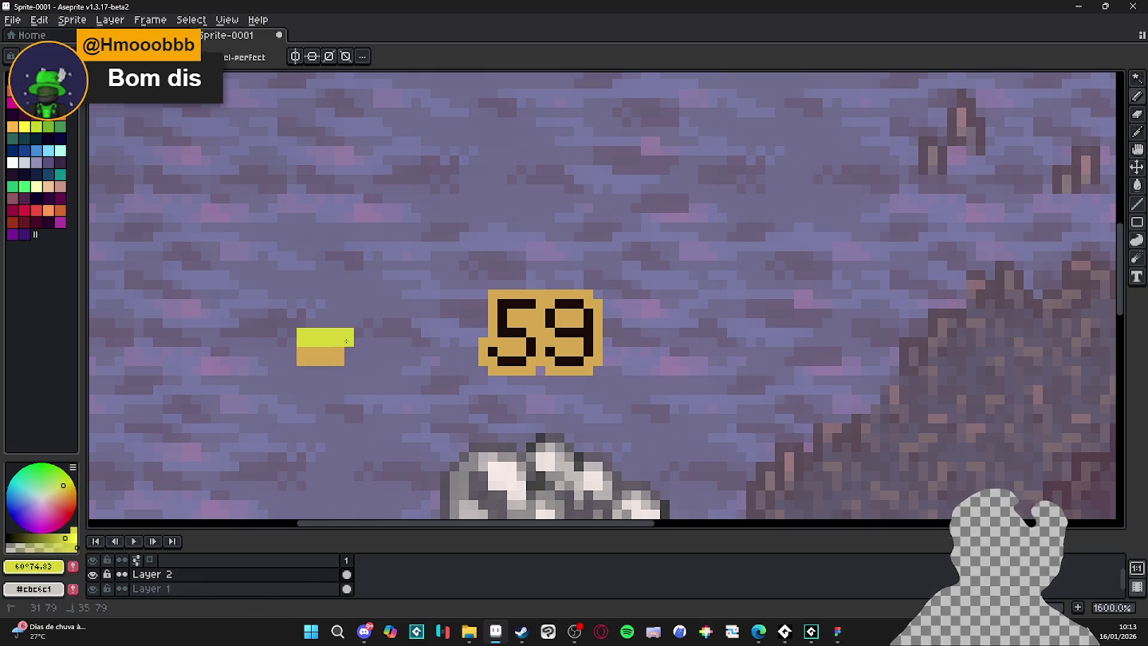
pyautogui.hotkey('ctrl', 'z')
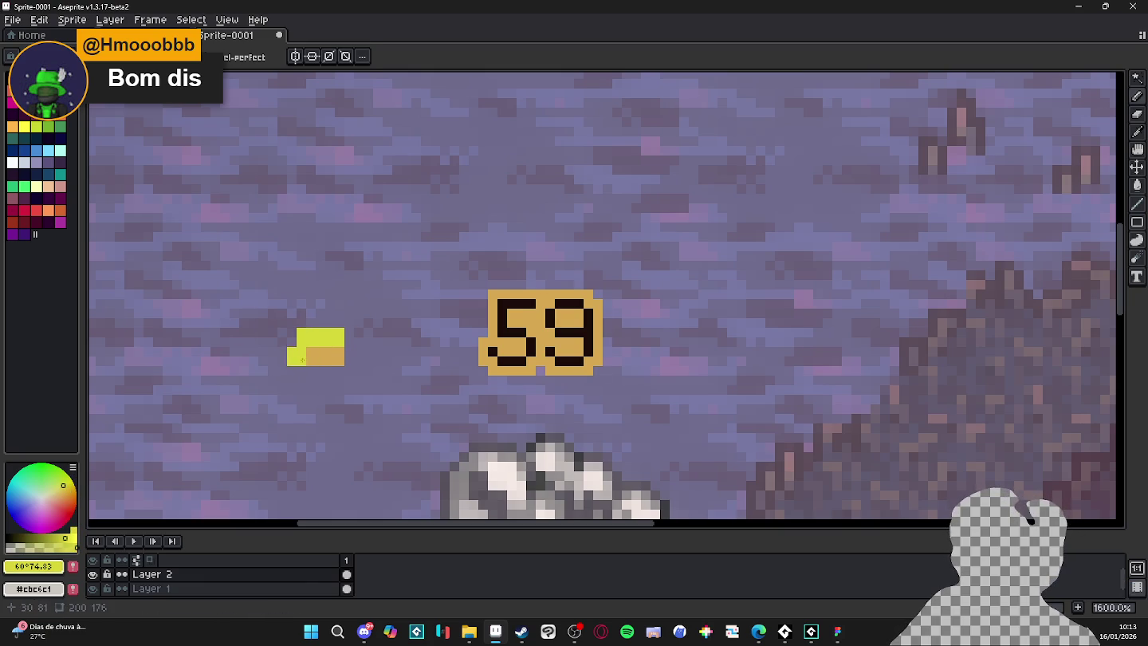
pyautogui.press('m')
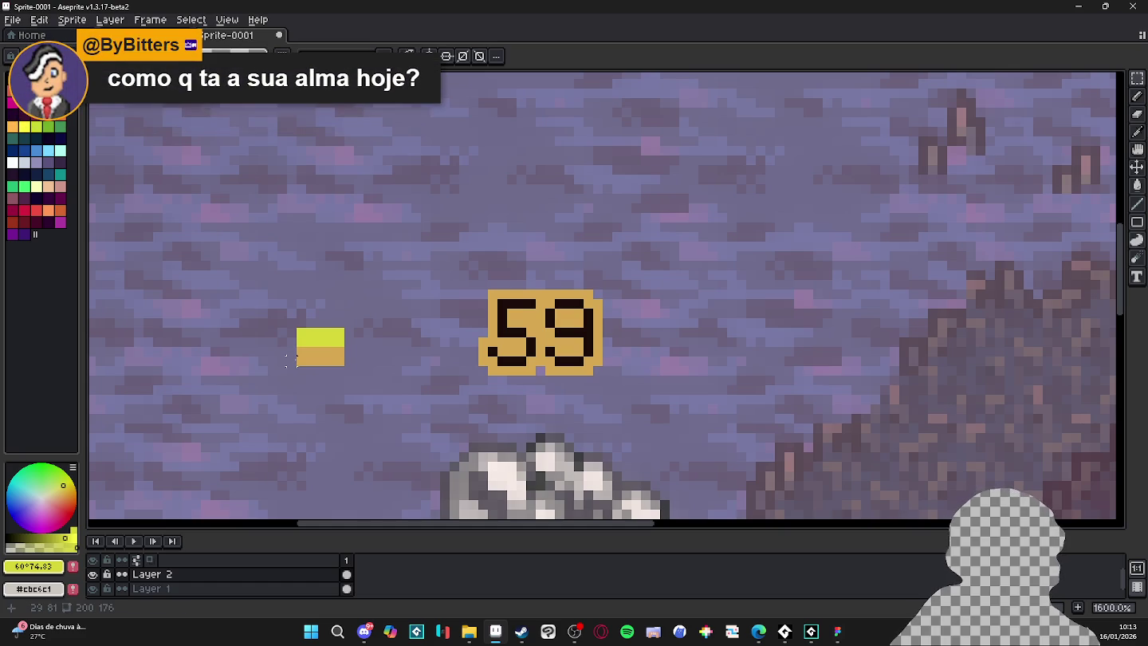
pyautogui.moveTo(254, 350)
pyautogui.mouseDown()
pyautogui.moveTo(345, 350)
pyautogui.moveTo(241, 290)
pyautogui.moveTo(241, 267)
pyautogui.moveTo(220, 268)
pyautogui.mouseUp()
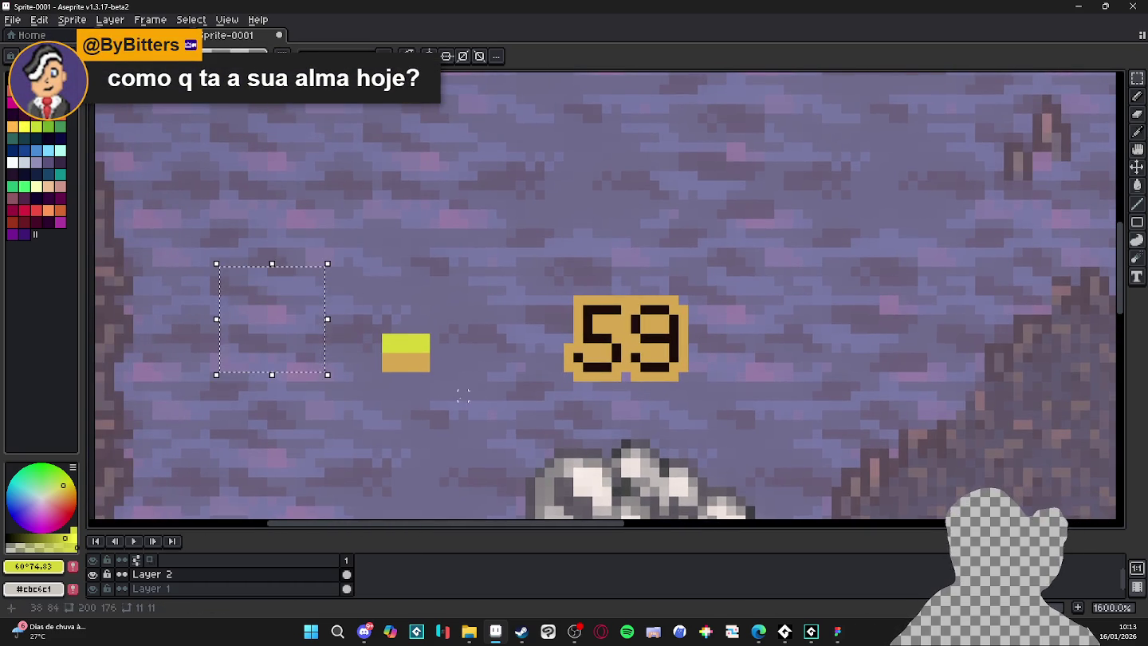
# Fill the selected square with a vertical orange-to-yellow gradient from the swatch colours.
pyautogui.keyDown('alt'); pyautogui.click(414, 357); pyautogui.keyUp('alt')
pyautogui.keyDown('alt'); pyautogui.rightClick(414, 349); pyautogui.keyUp('alt')
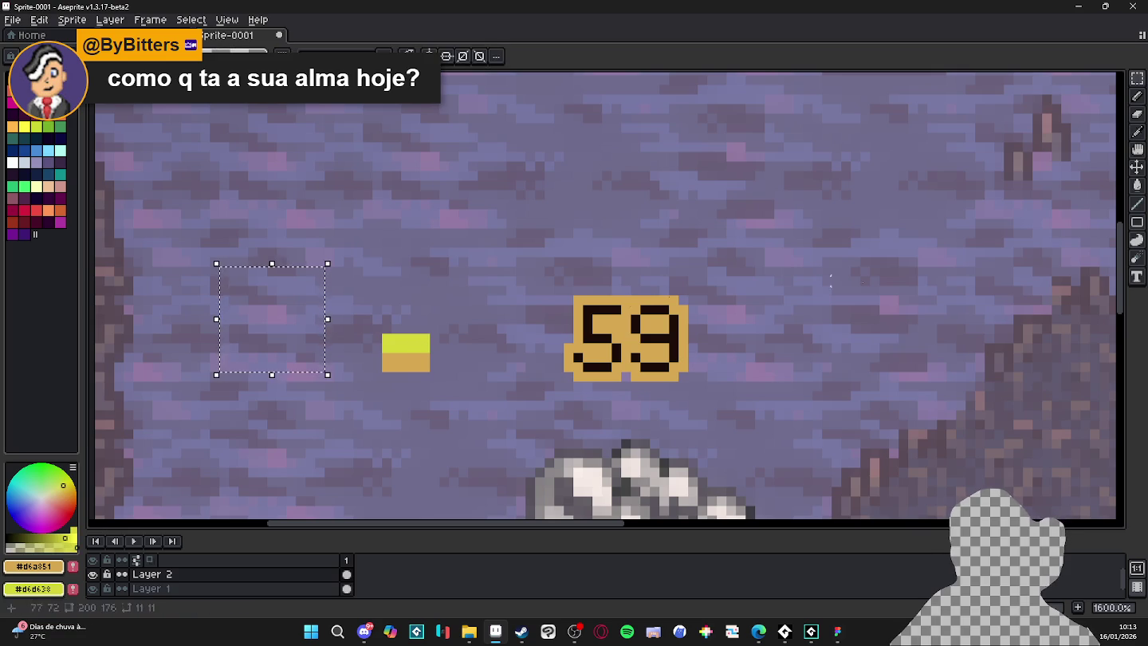
pyautogui.click(1140, 240)
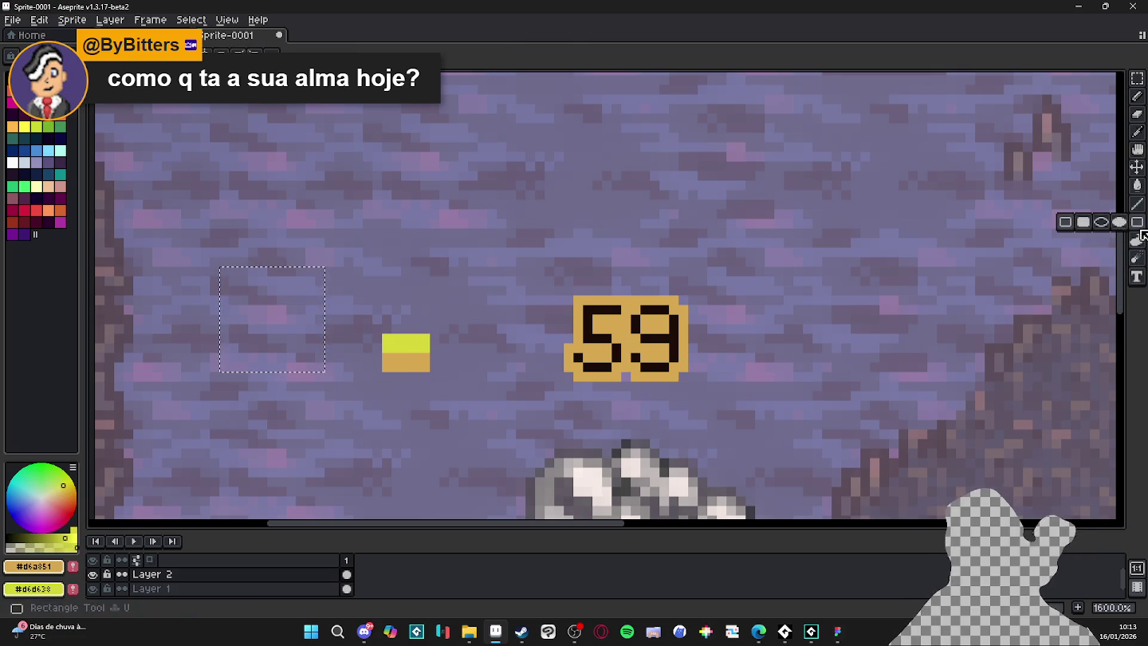
pyautogui.click(1120, 186)
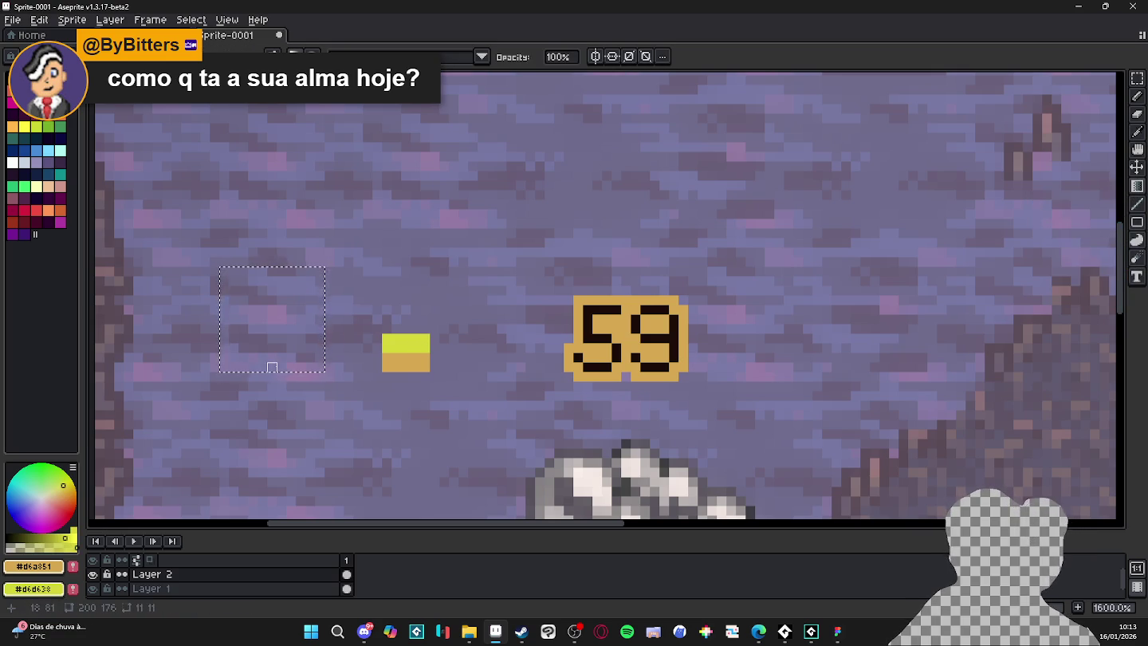
pyautogui.moveTo(271, 367); pyautogui.dragTo(282, 309)
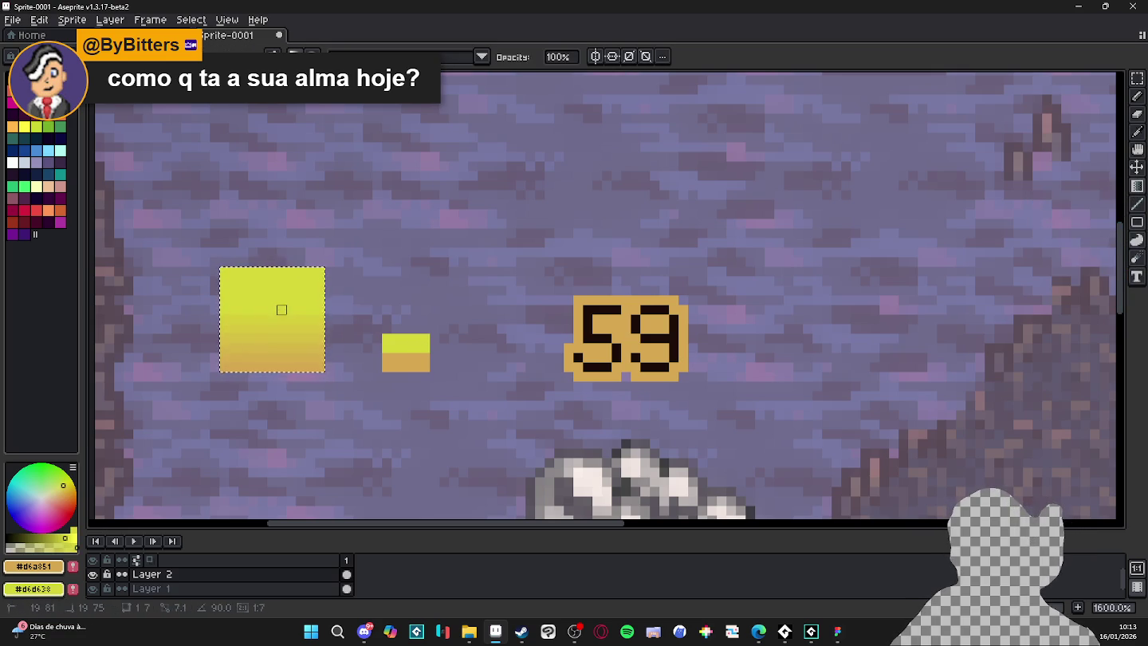
pyautogui.moveTo(268, 367); pyautogui.dragTo(272, 300)
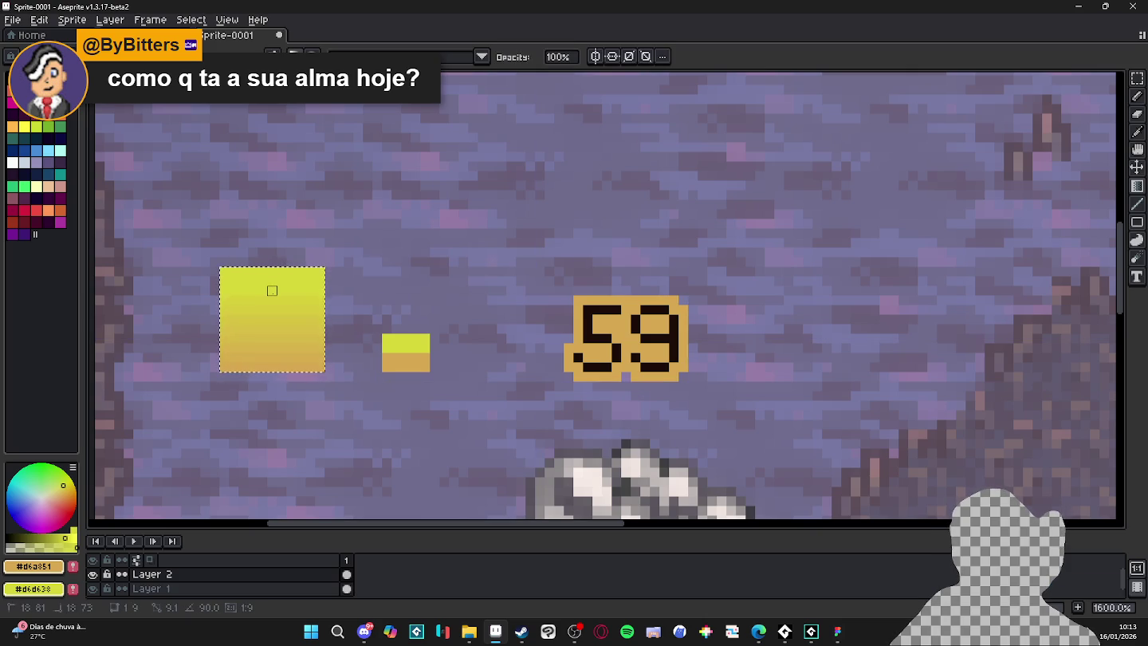
pyautogui.scroll(-4, 272, 291)
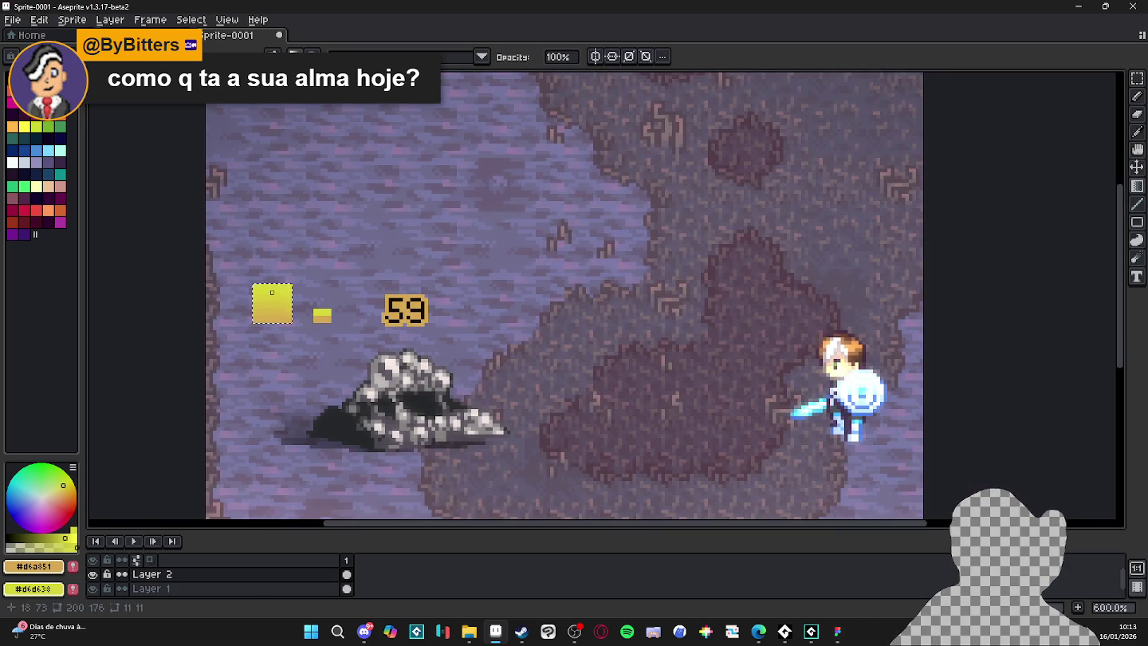
pyautogui.scroll(4, 272, 292)
pyautogui.moveTo(269, 398); pyautogui.dragTo(269, 287)
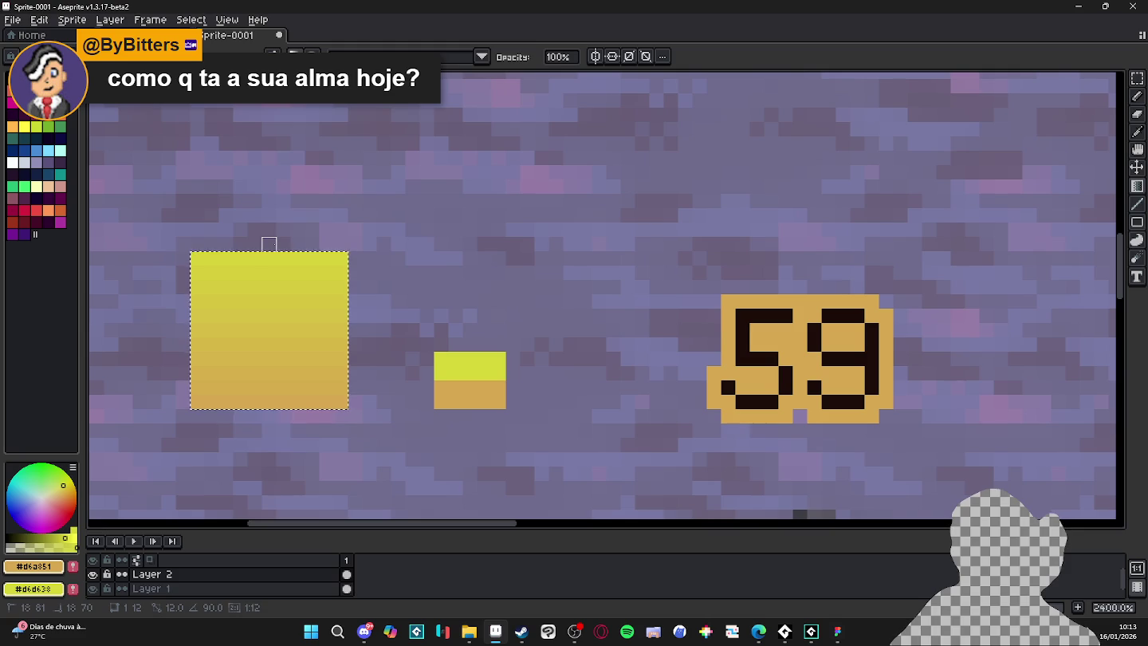
pyautogui.scroll(-3, 299, 298)
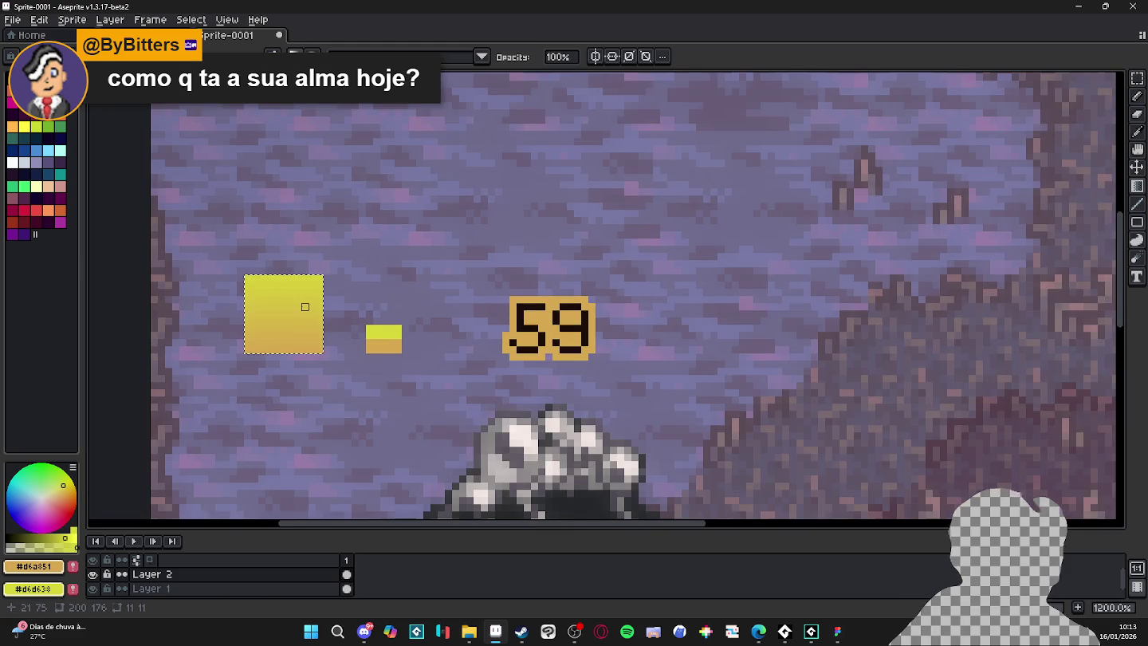
# Flip the gradient square vertically and stretch it upward into a tall bar.
pyautogui.hotkey('shift', 'v')
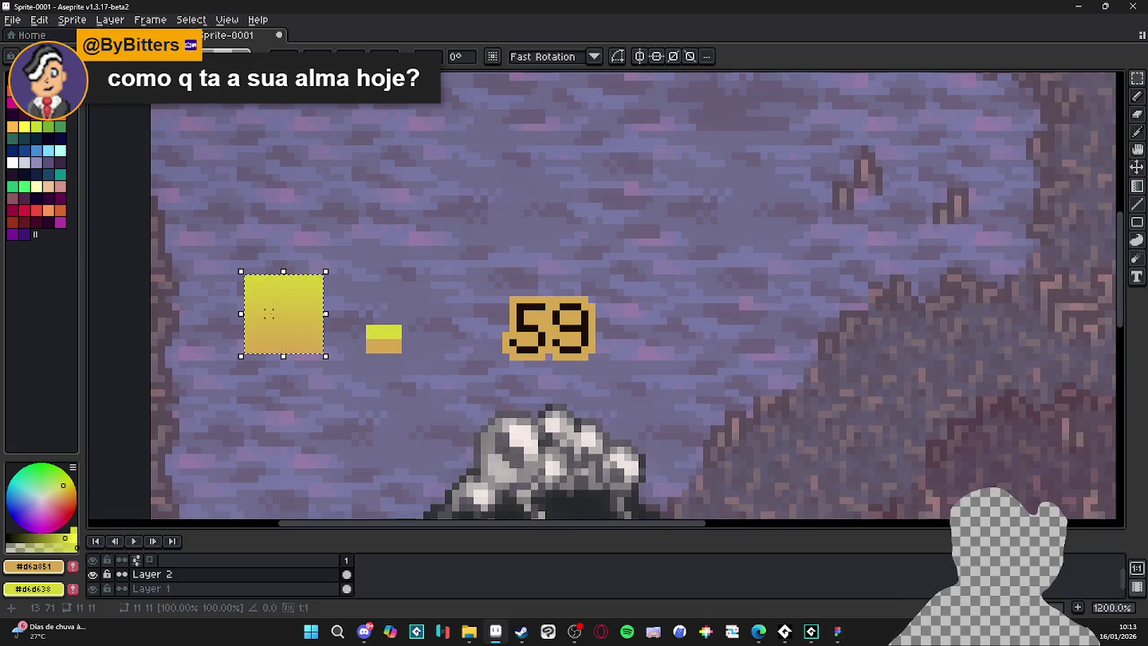
pyautogui.moveTo(287, 335); pyautogui.dragTo(297, 256)
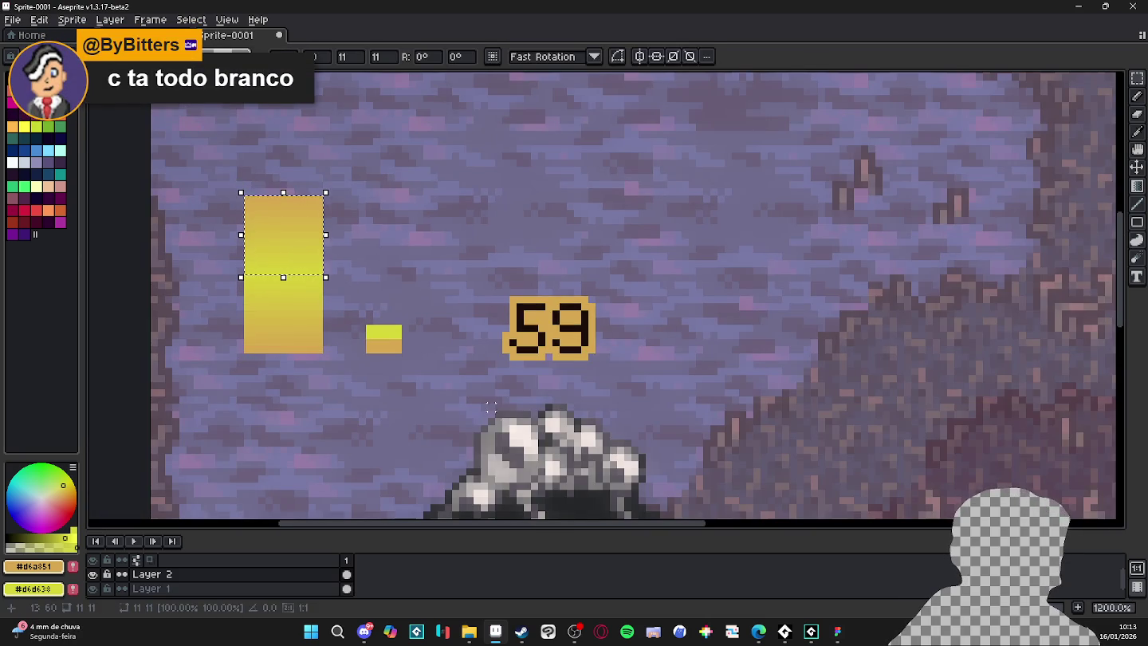
pyautogui.hotkey('ctrl', 'd')
# Select only the 59 badge's gold pixels with the contiguous magic wand.
pyautogui.click(585, 638)
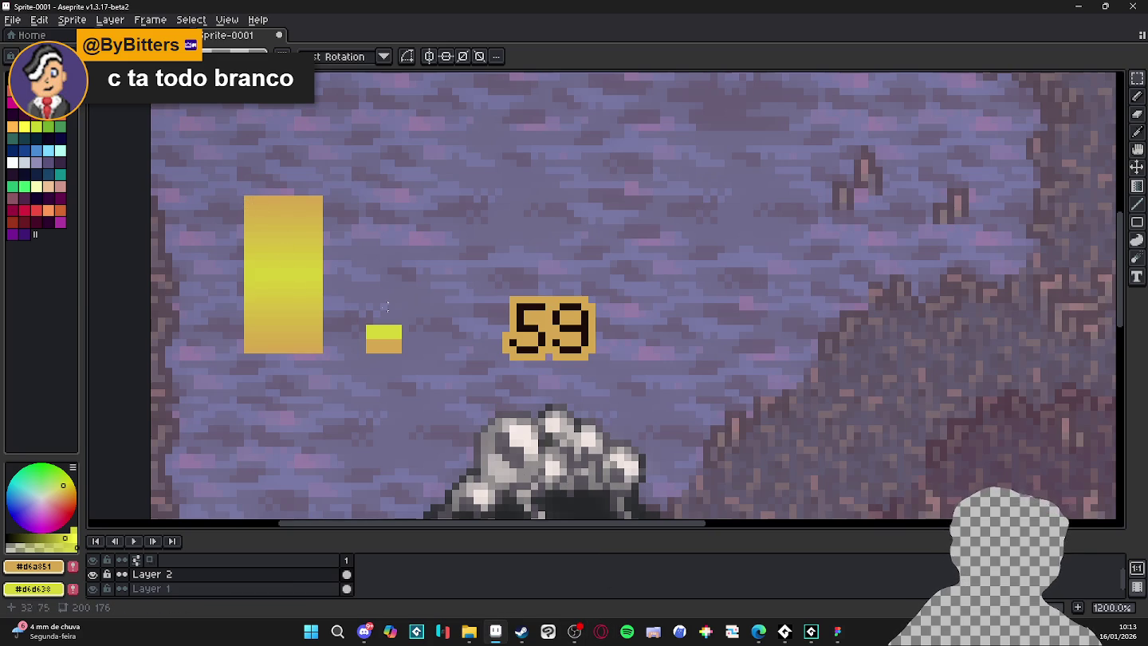
pyautogui.press('w')
pyautogui.click(540, 321)
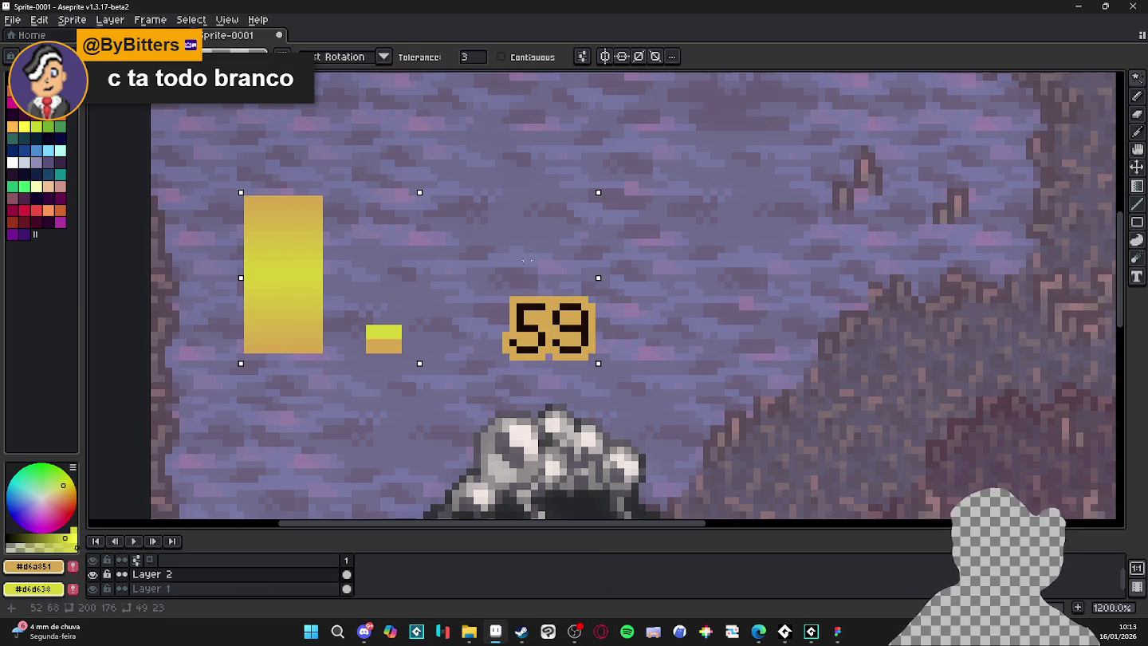
pyautogui.click(501, 57)
pyautogui.click(571, 317)
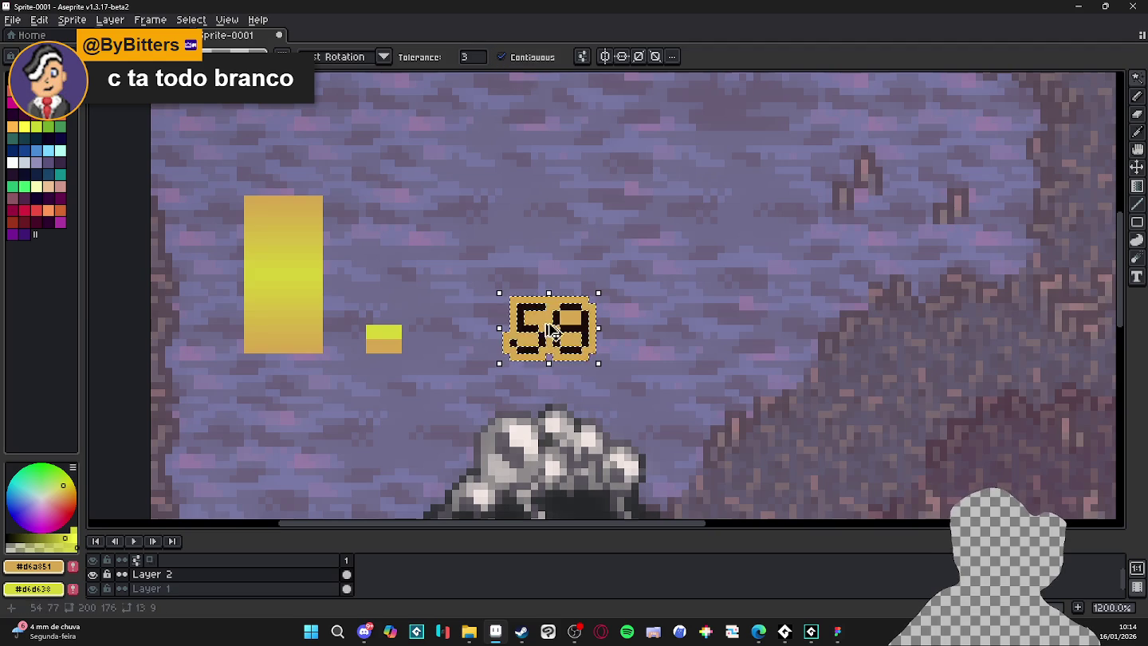
pyautogui.press('g')
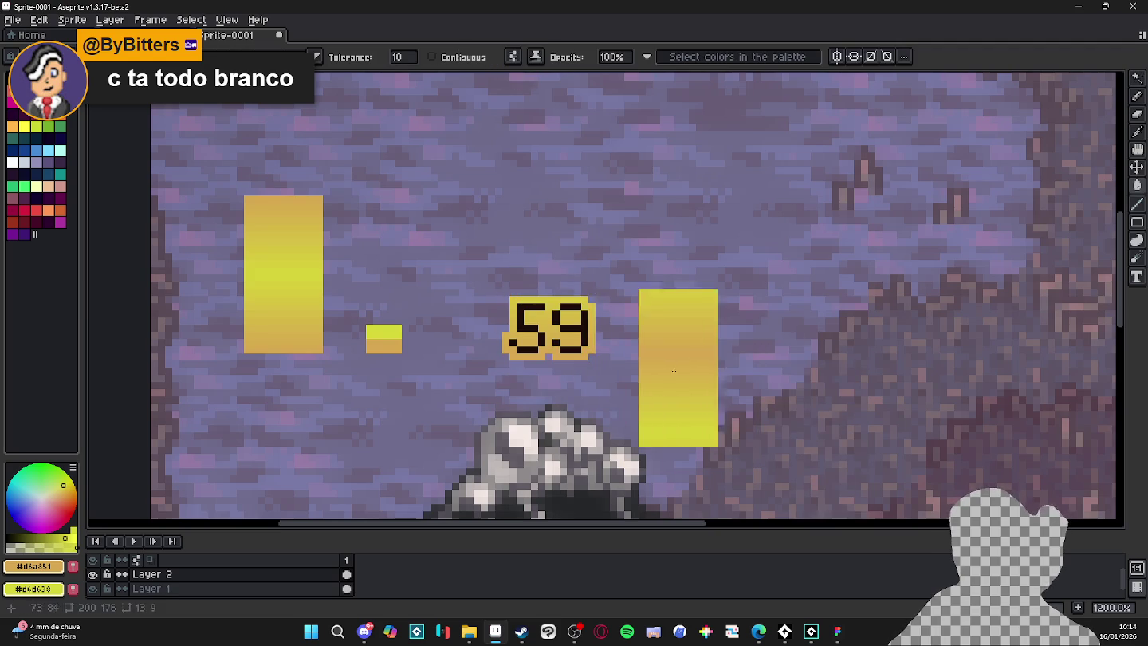
pyautogui.hotkey('ctrl', 'd')
pyautogui.hotkey('ctrl', 'z')
pyautogui.hotkey('ctrl', 'z')
pyautogui.hotkey('ctrl', 'z')
pyautogui.hotkey('ctrl', 'z')
pyautogui.hotkey('ctrl', 'y')
pyautogui.hotkey('ctrl', 'y')
pyautogui.moveTo(490, 305)
pyautogui.mouseDown()
pyautogui.moveTo(599, 281)
pyautogui.moveTo(843, 268)
pyautogui.mouseUp()
pyautogui.scroll(-4, 786, 292)
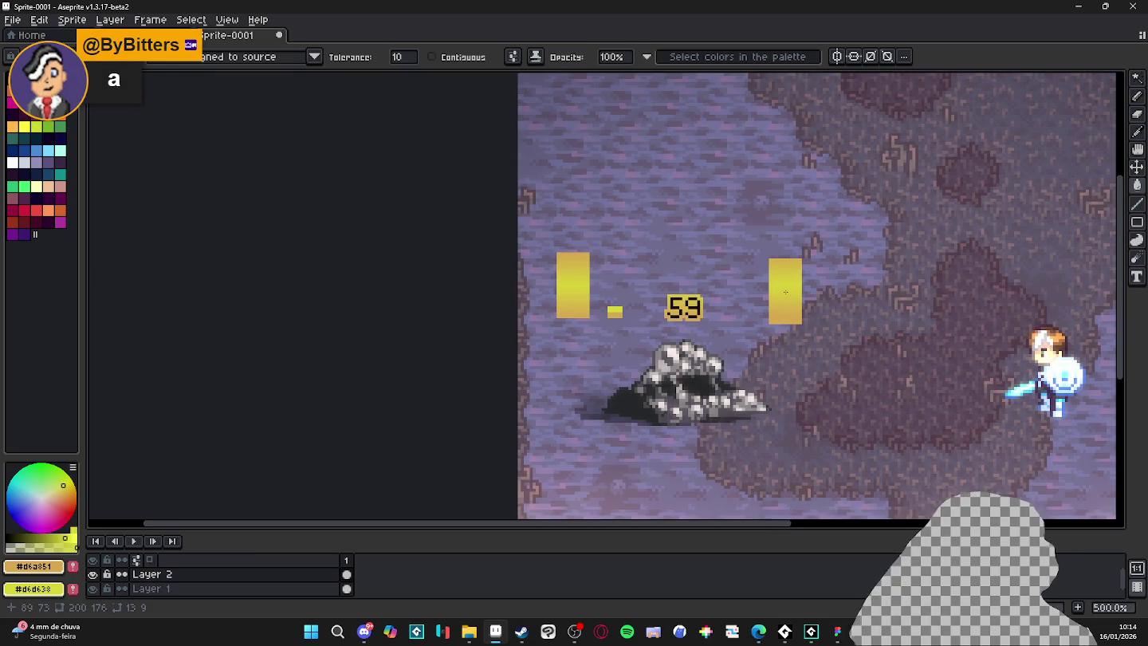
pyautogui.scroll(4, 722, 307)
pyautogui.moveTo(785, 292)
pyautogui.mouseDown()
pyautogui.moveTo(722, 307)
pyautogui.moveTo(602, 302)
pyautogui.moveTo(625, 346)
pyautogui.moveTo(633, 275)
pyautogui.mouseUp()
pyautogui.press('Delete')
pyautogui.click(298, 57)
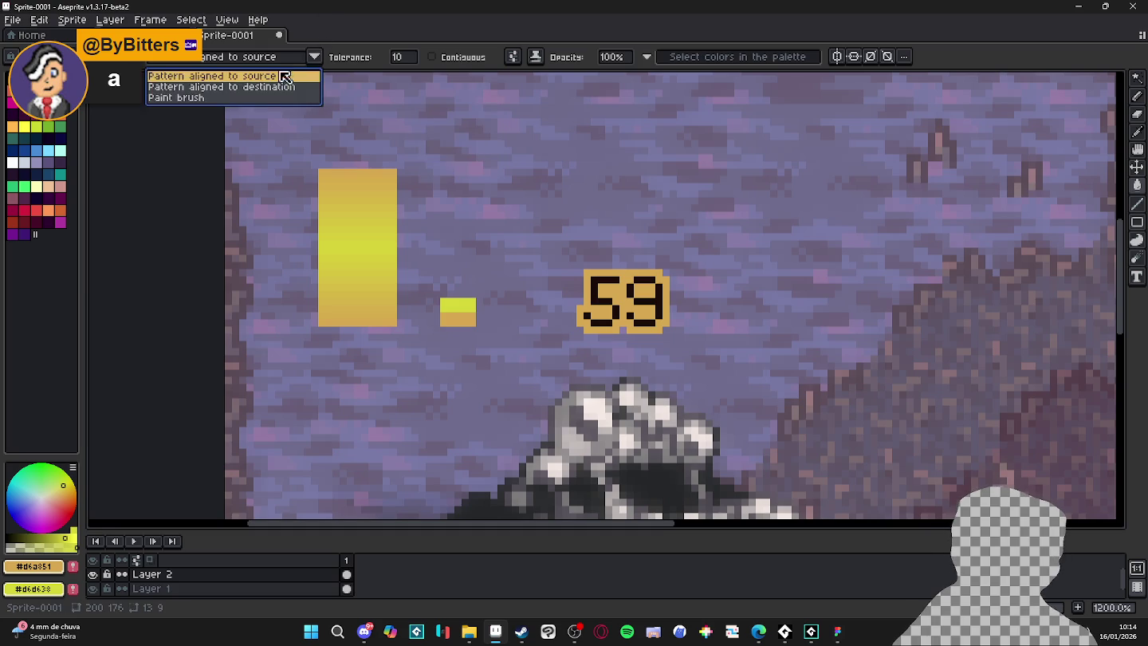
pyautogui.click(239, 87)
pyautogui.click(315, 57)
pyautogui.press('b')
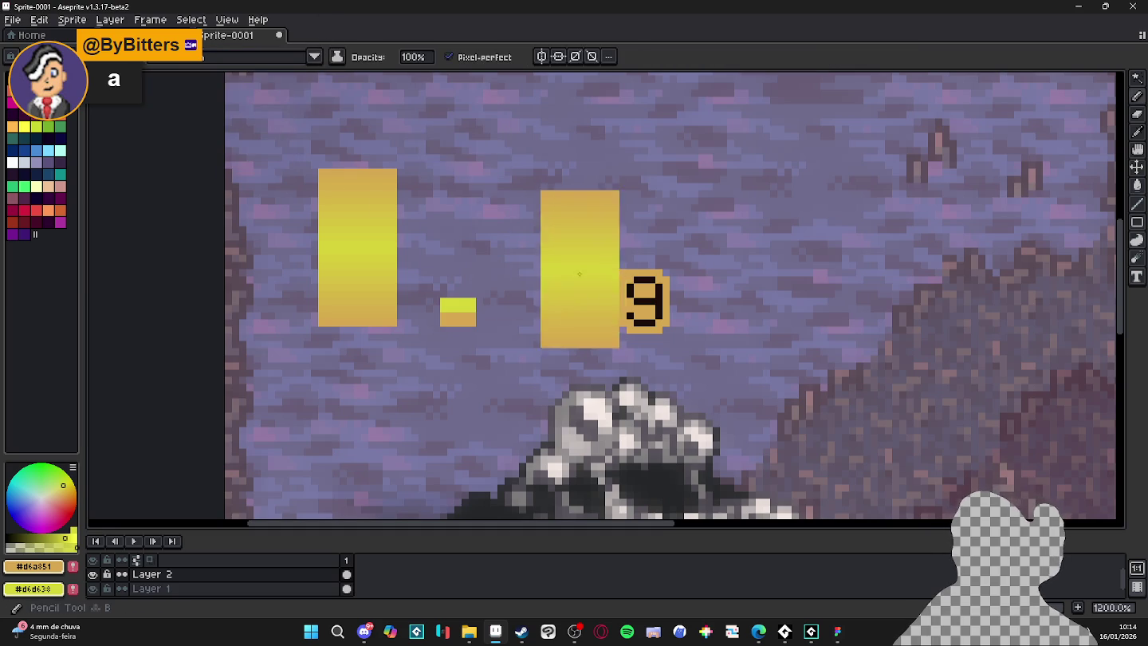
pyautogui.press('g')
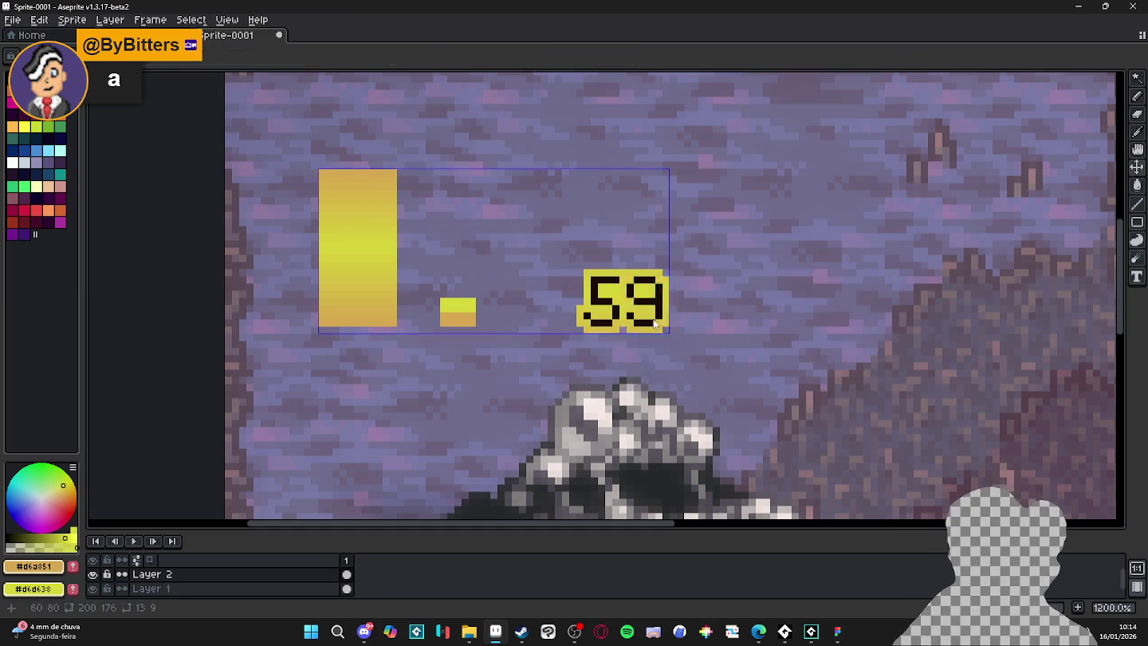
pyautogui.click(654, 323)
pyautogui.press('b')
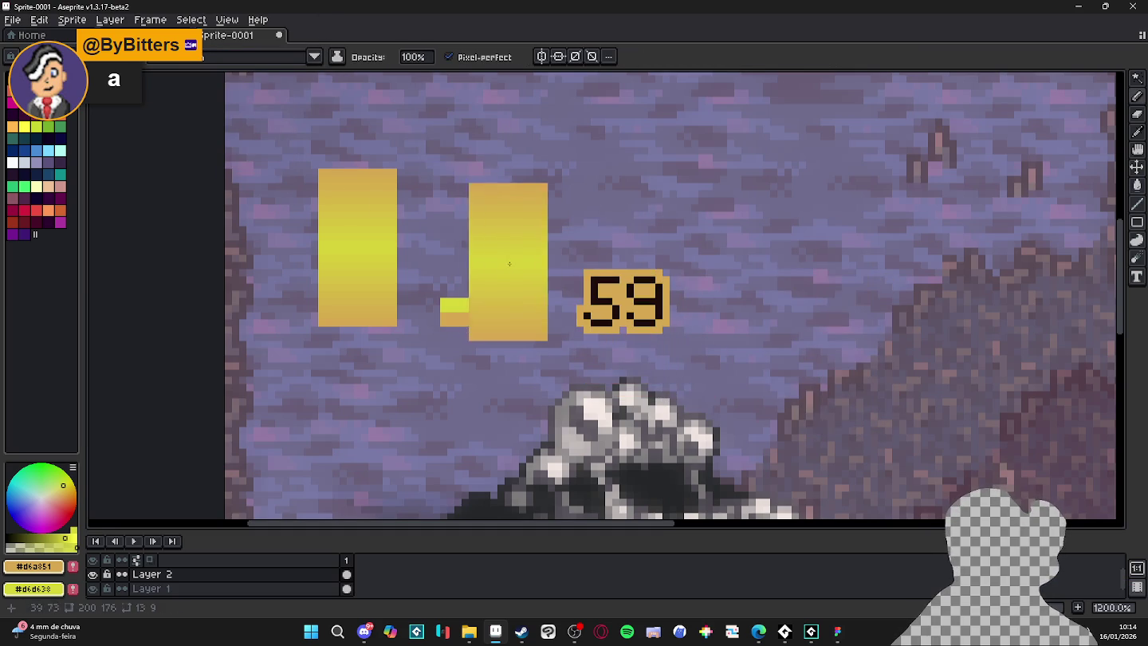
pyautogui.click(623, 306)
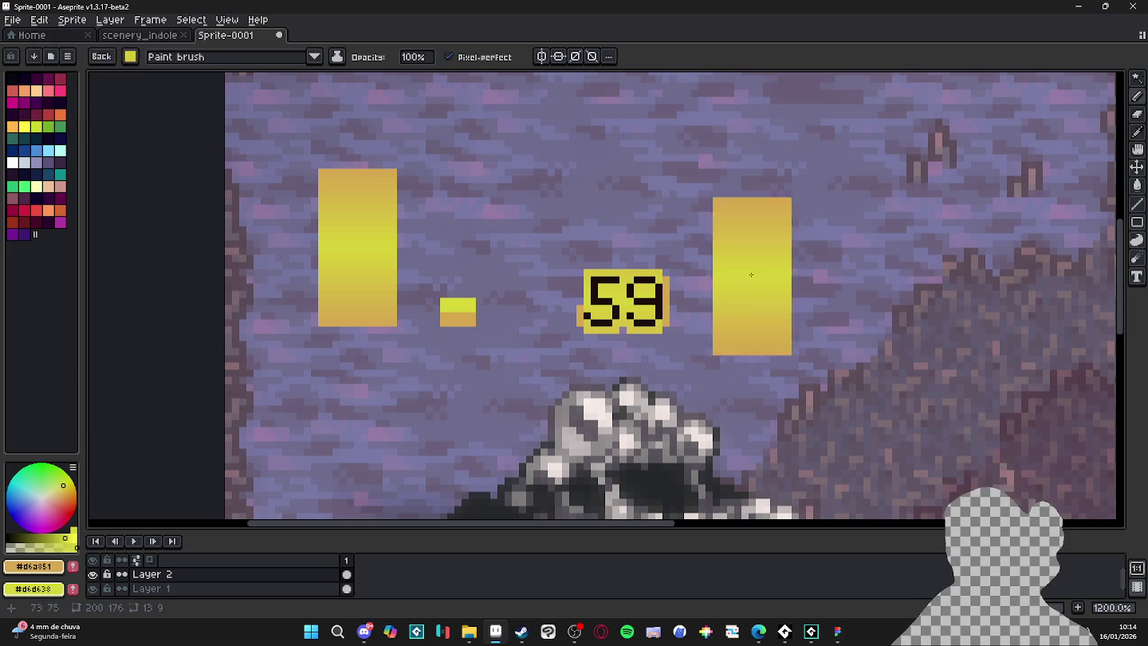
pyautogui.press('g')
pyautogui.click(629, 275)
pyautogui.press('b')
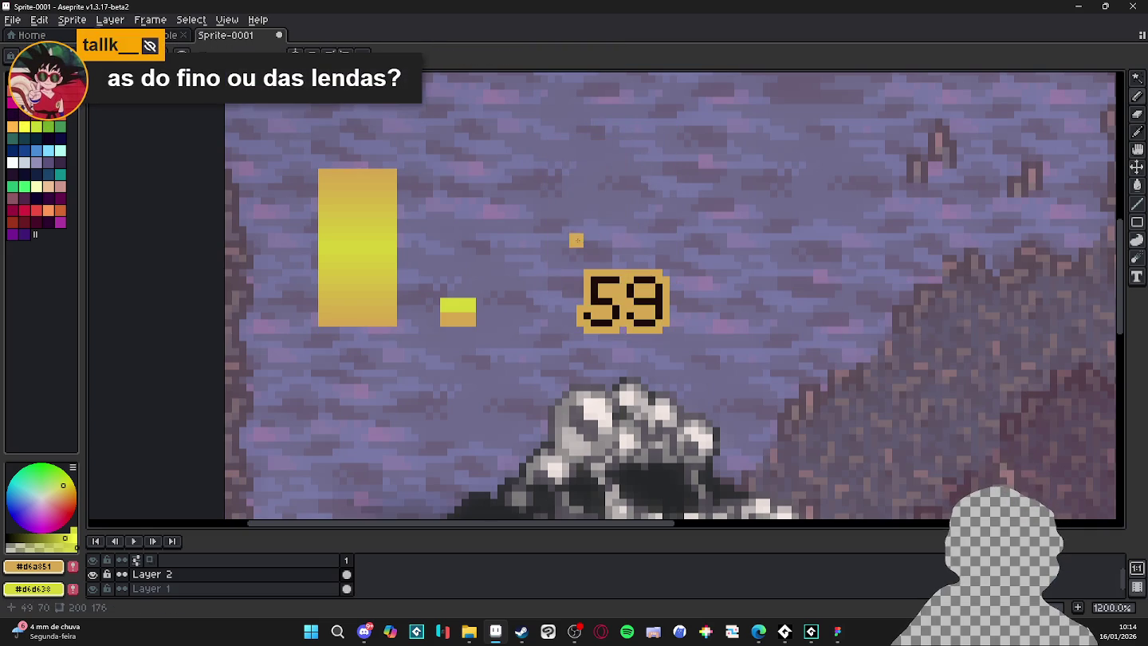
# Shrink a copy of the tall gradient bar into a small square and select the 59 badge.
pyautogui.press('m')
pyautogui.moveTo(394, 322)
pyautogui.mouseDown()
pyautogui.moveTo(321, 170)
pyautogui.moveTo(360, 172)
pyautogui.moveTo(358, 248)
pyautogui.mouseUp()
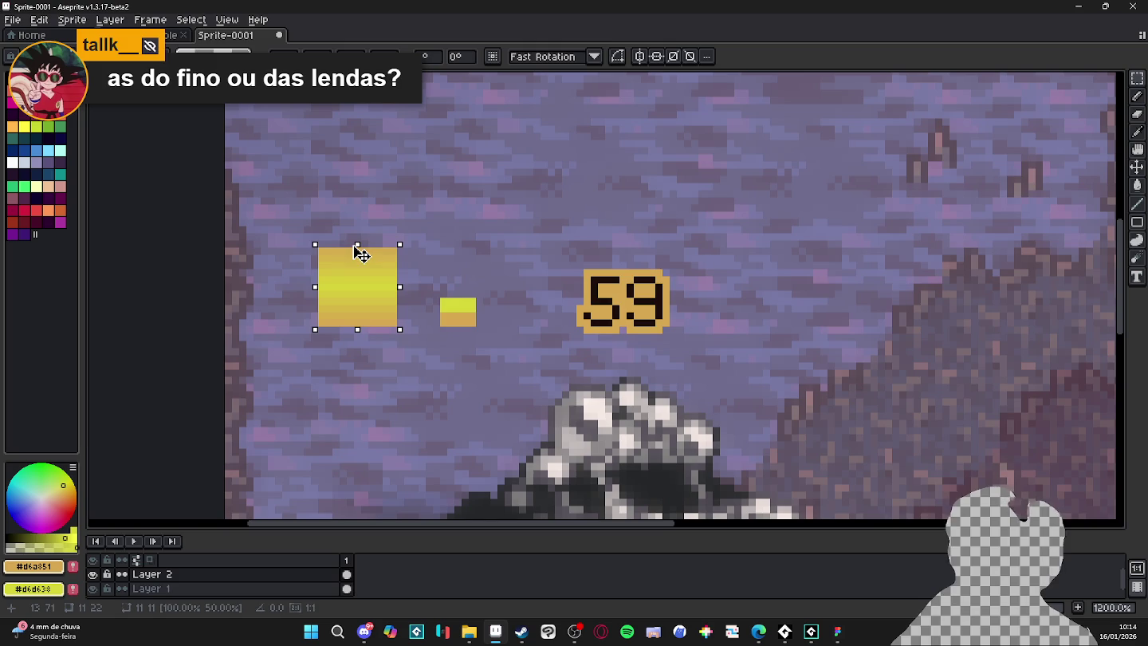
pyautogui.hotkey('ctrl', 'b')
pyautogui.press('w')
pyautogui.click(644, 292)
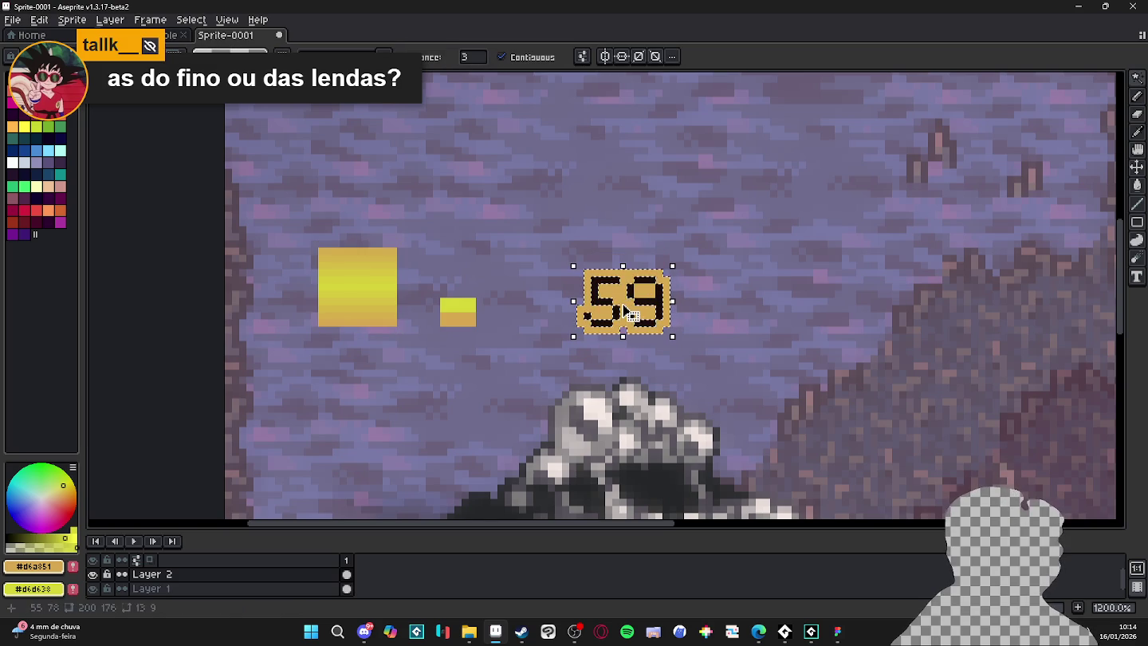
# Return to the pencil with its default one-pixel brush, then zoom out and pan the scene.
pyautogui.press('b')
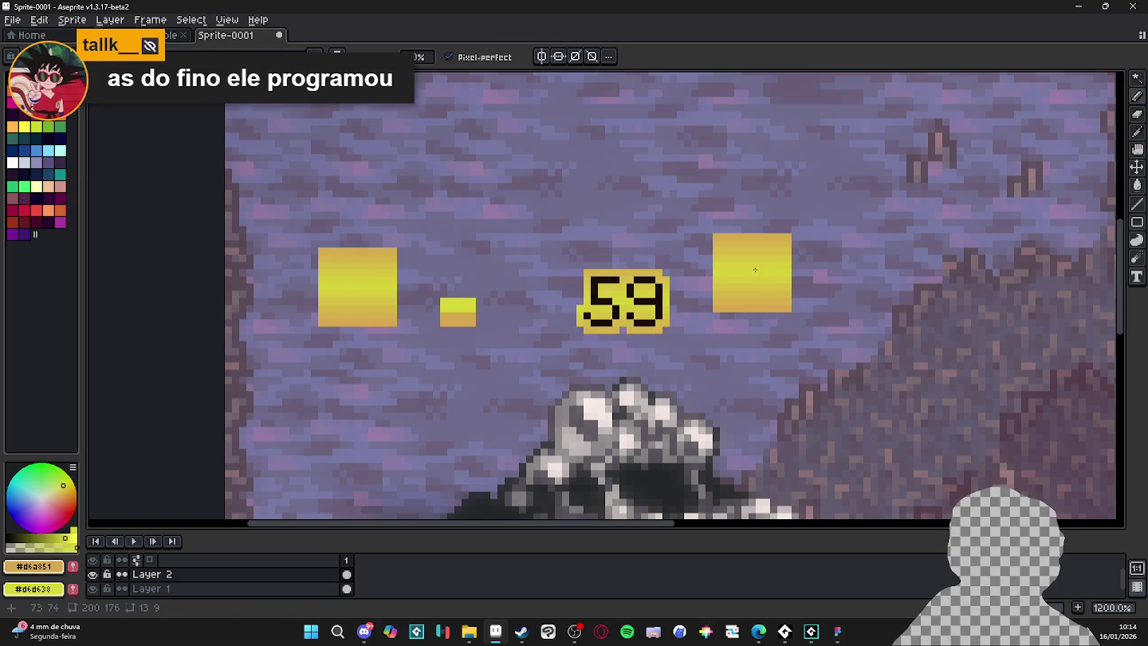
pyautogui.press('Escape')
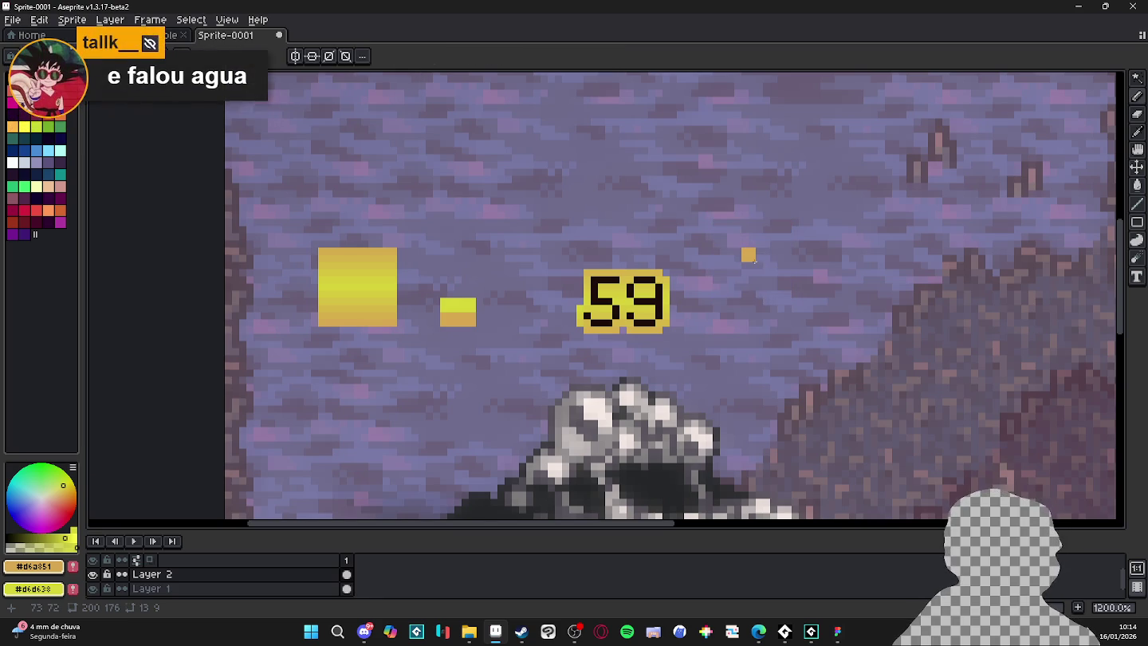
pyautogui.scroll(-3, 753, 259)
pyautogui.moveTo(746, 285); pyautogui.dragTo(626, 317)
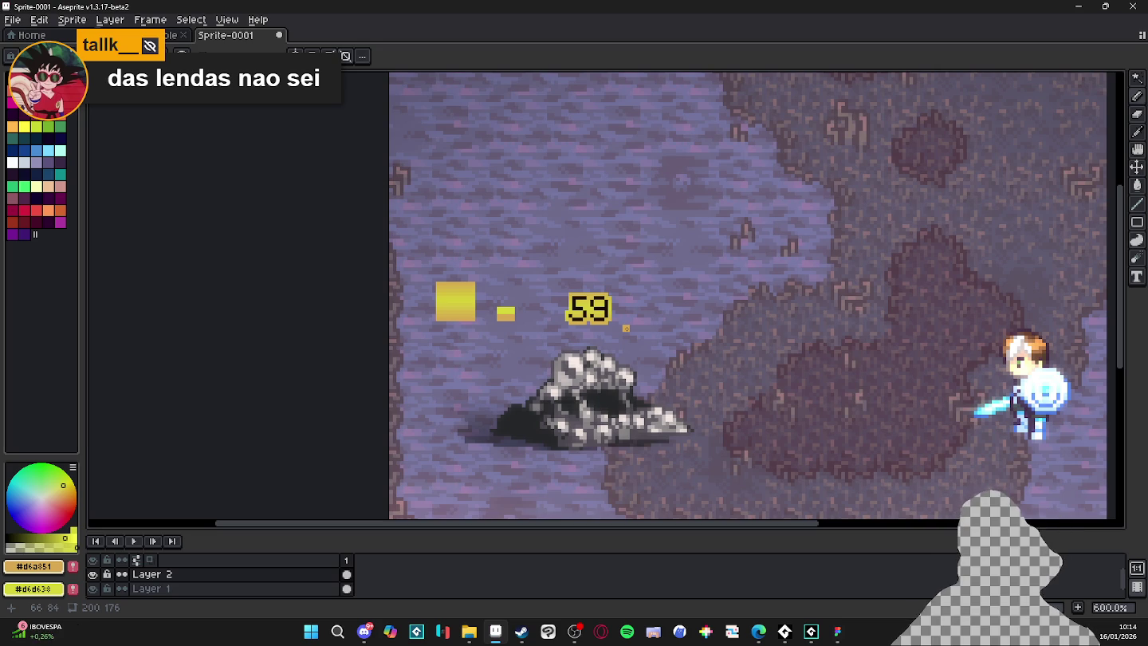
pyautogui.scroll(4, 626, 328)
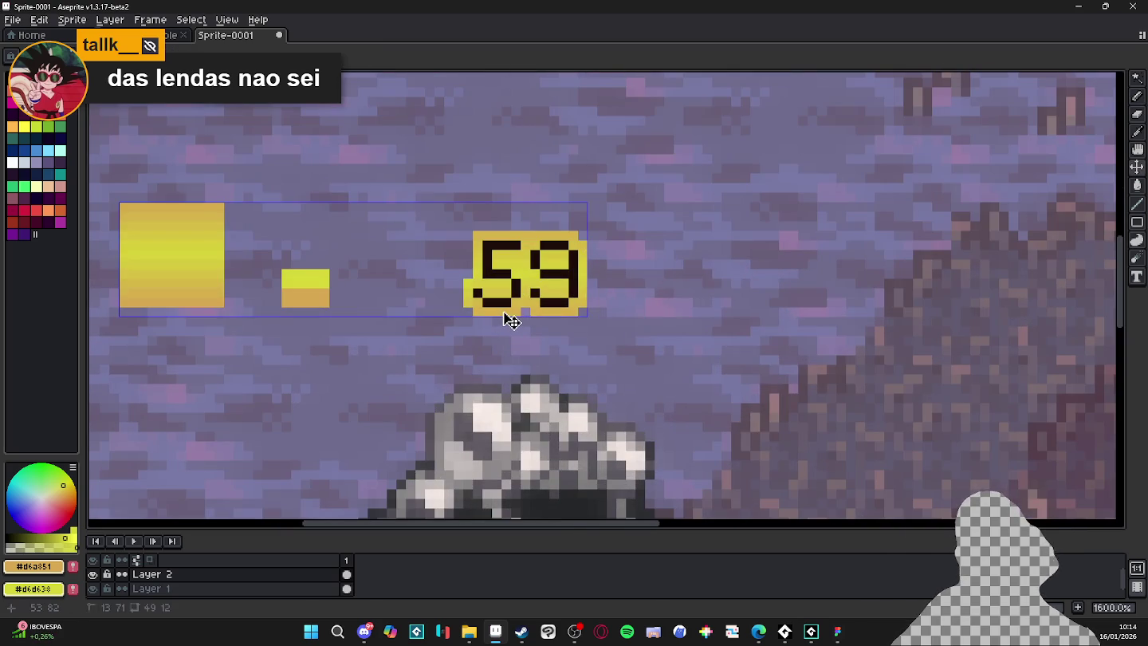
pyautogui.scroll(-3, 542, 317)
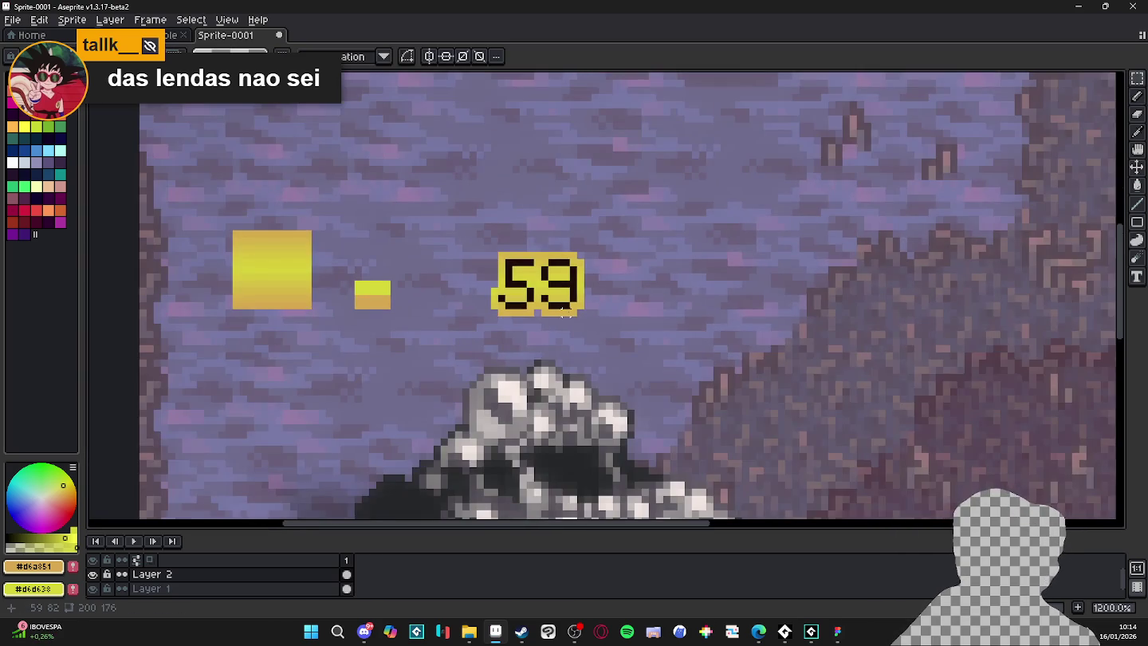
pyautogui.scroll(-1, 571, 313)
pyautogui.scroll(-1, 571, 313)
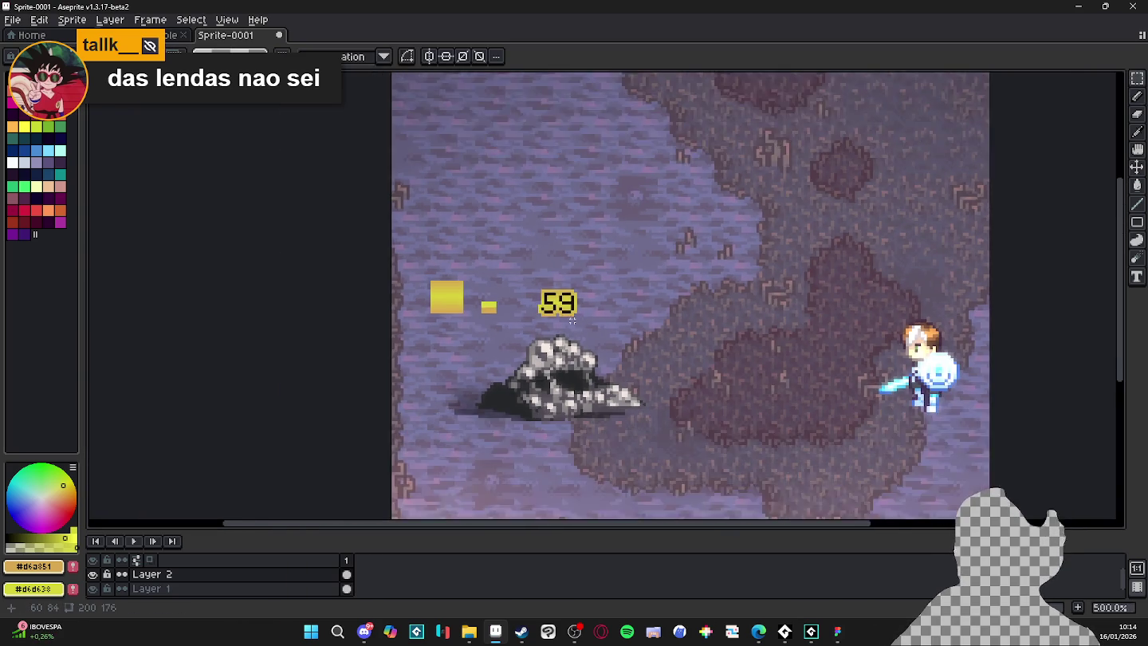
pyautogui.scroll(2, 571, 313)
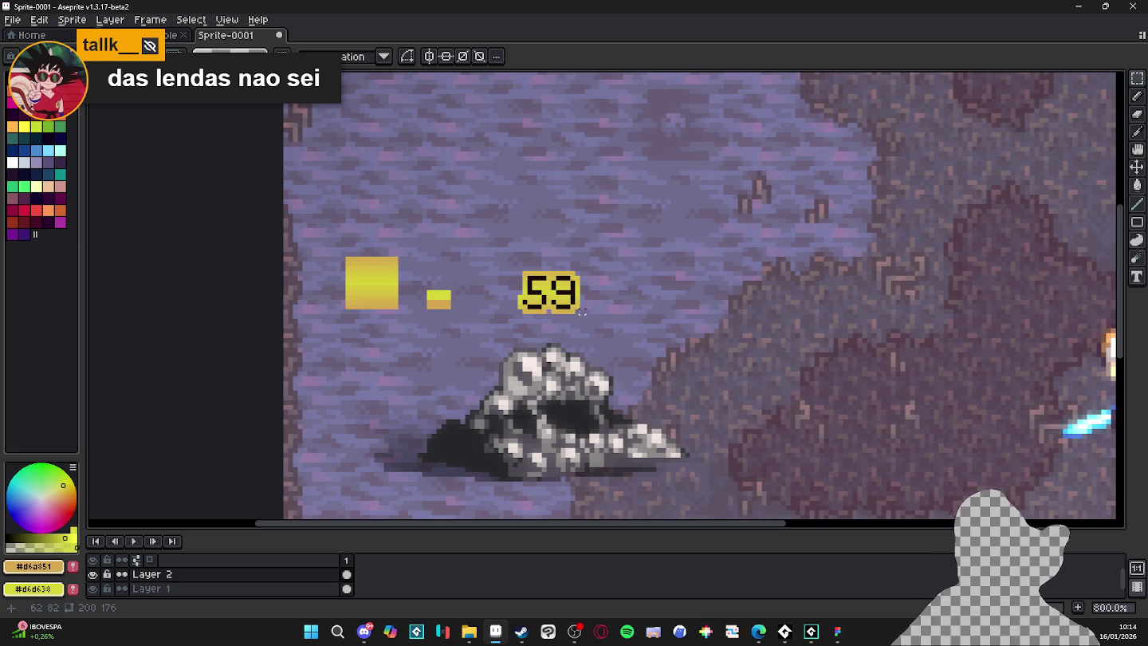
pyautogui.moveTo(580, 313)
pyautogui.mouseDown()
pyautogui.moveTo(515, 302)
pyautogui.moveTo(496, 272)
pyautogui.moveTo(517, 272)
pyautogui.moveTo(584, 323)
pyautogui.mouseUp()
pyautogui.scroll(-2, 590, 313)
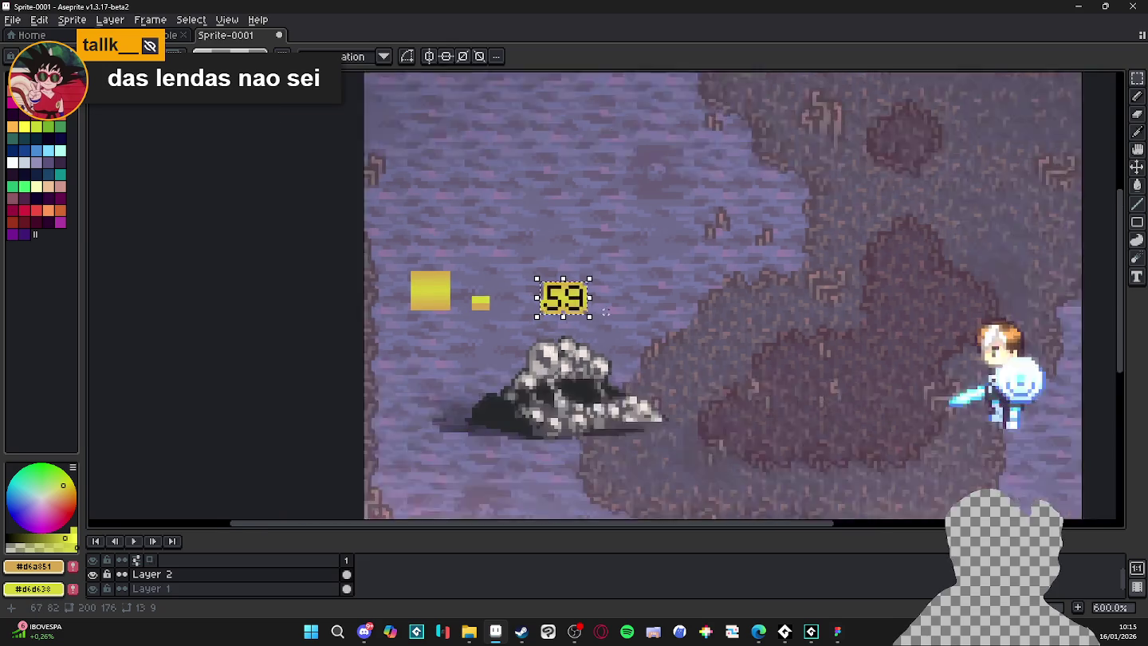
pyautogui.scroll(3, 609, 313)
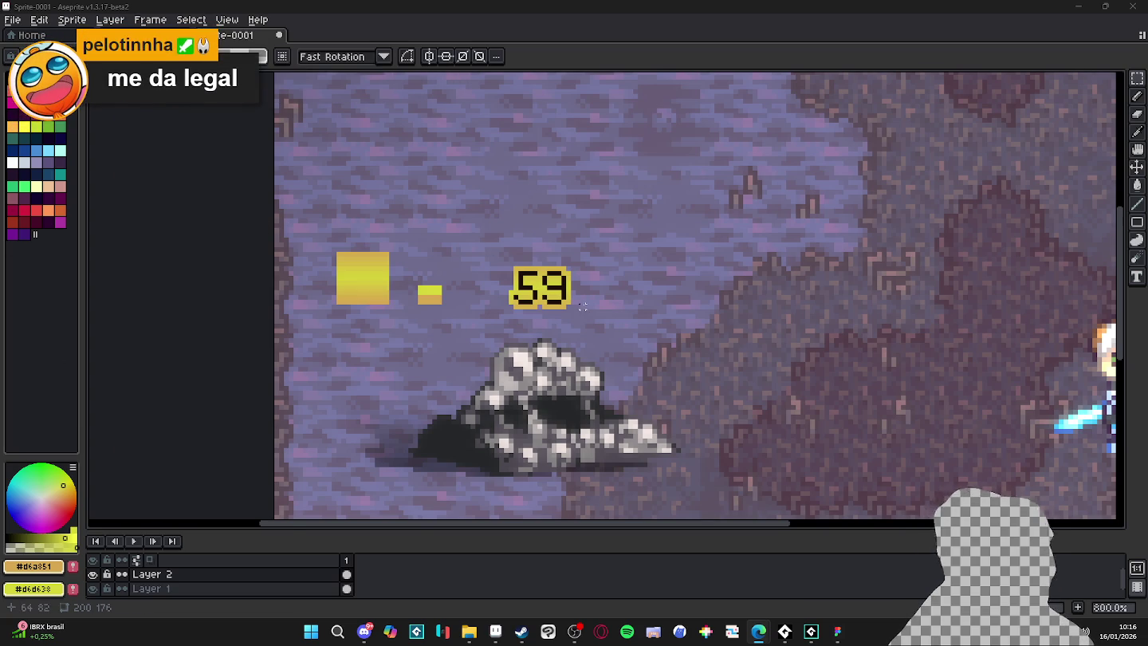
# Commit the floating 59 number beside the yellow squares, then switch to Figma.
pyautogui.scroll(2, 561, 315)
pyautogui.click(558, 317)
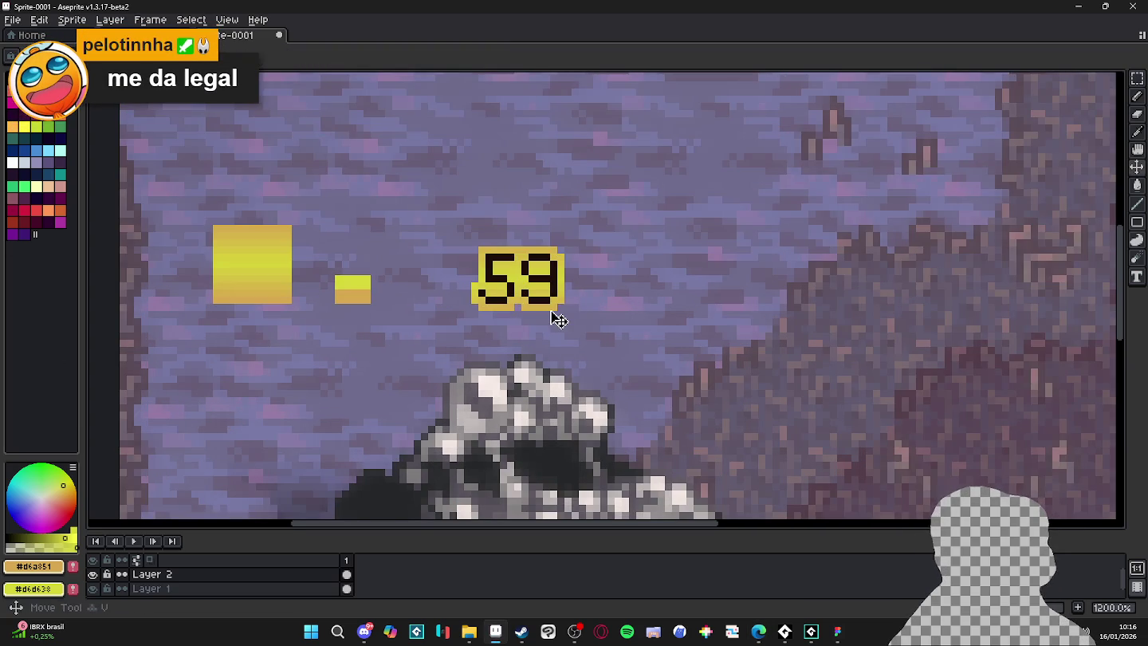
pyautogui.press('m')
pyautogui.moveTo(567, 314); pyautogui.dragTo(468, 243)
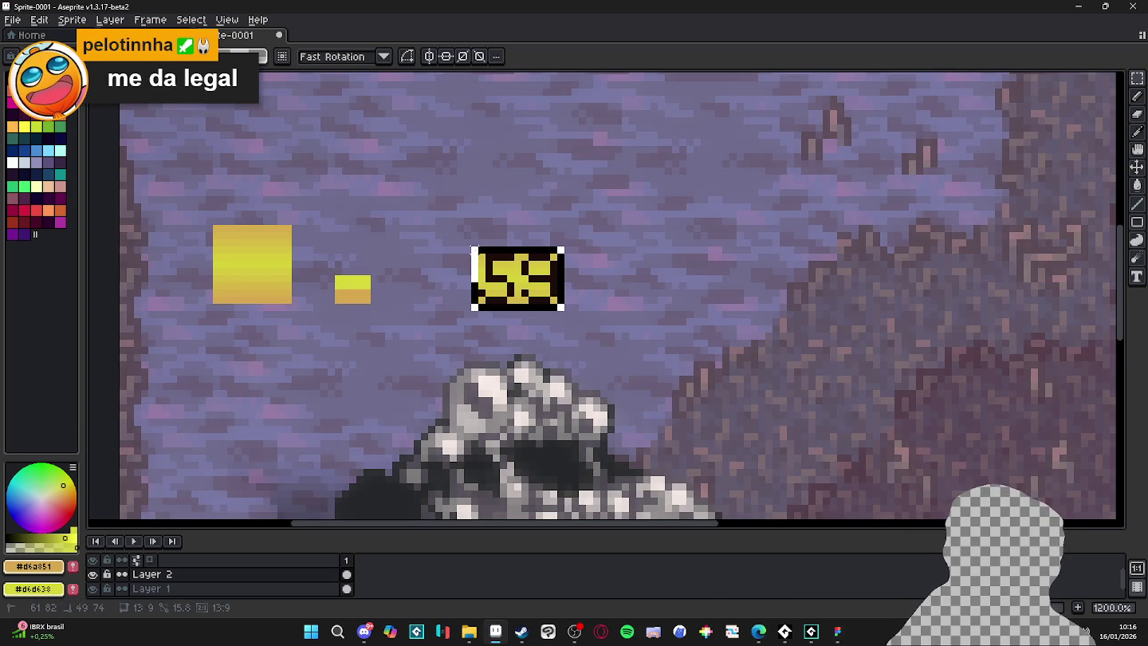
pyautogui.click(525, 289)
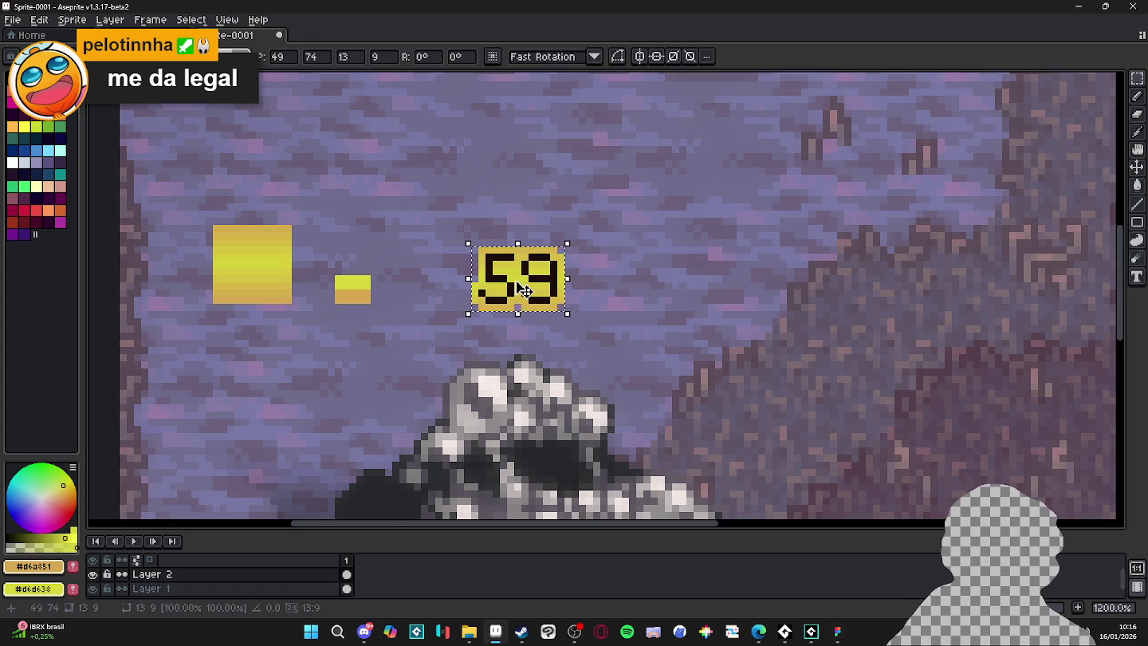
pyautogui.scroll(-2, 518, 291)
pyautogui.press('Return')
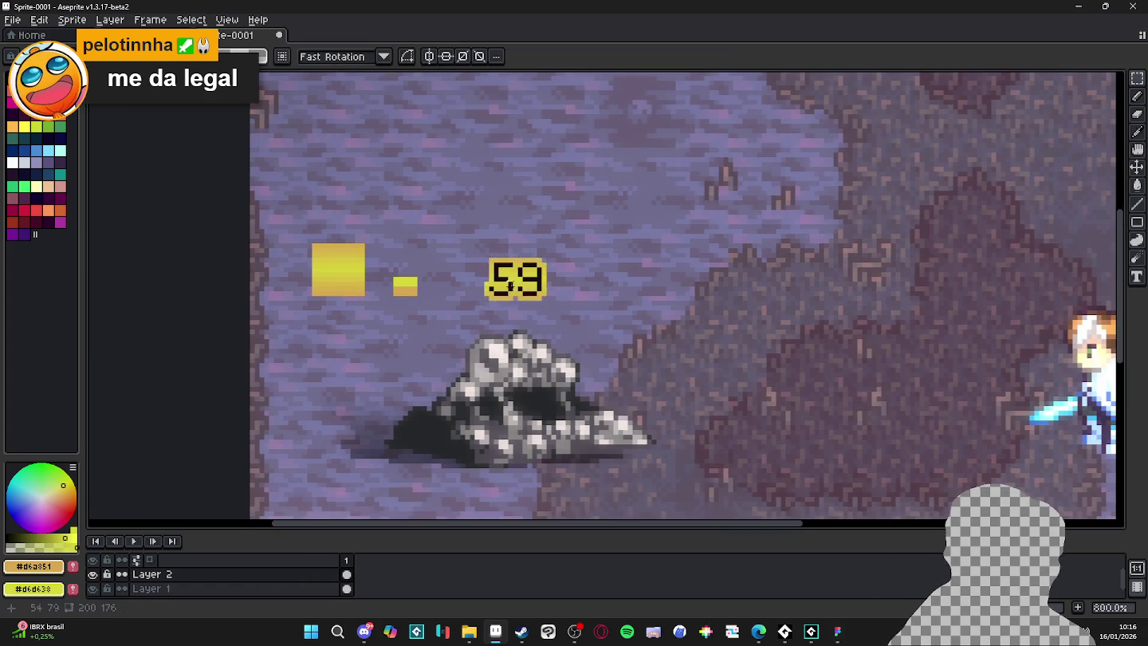
pyautogui.scroll(-4, 518, 295)
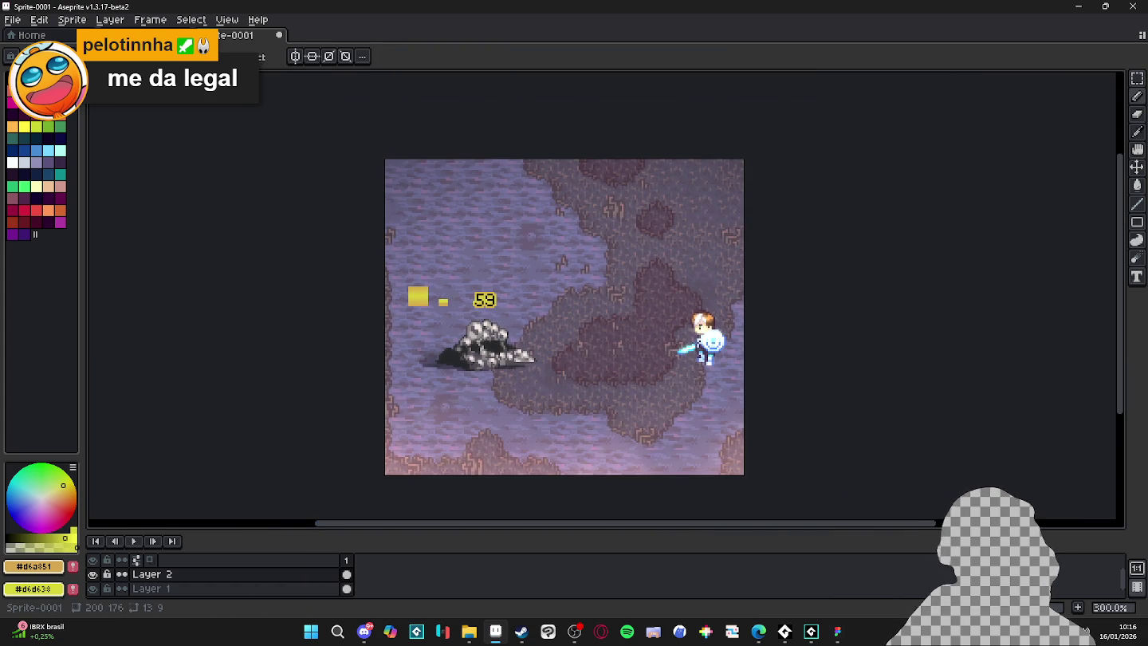
pyautogui.click(838, 634)
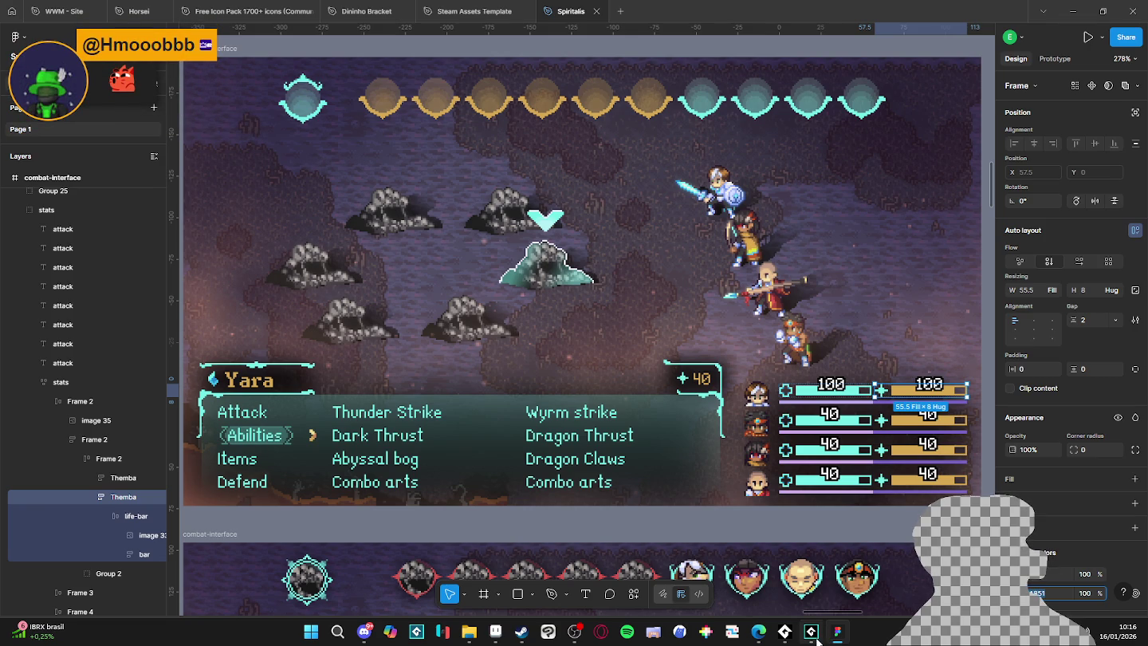
# Select the 40 health value text and scroll down to the Monster combat-interface frame.
pyautogui.moveTo(816, 639)
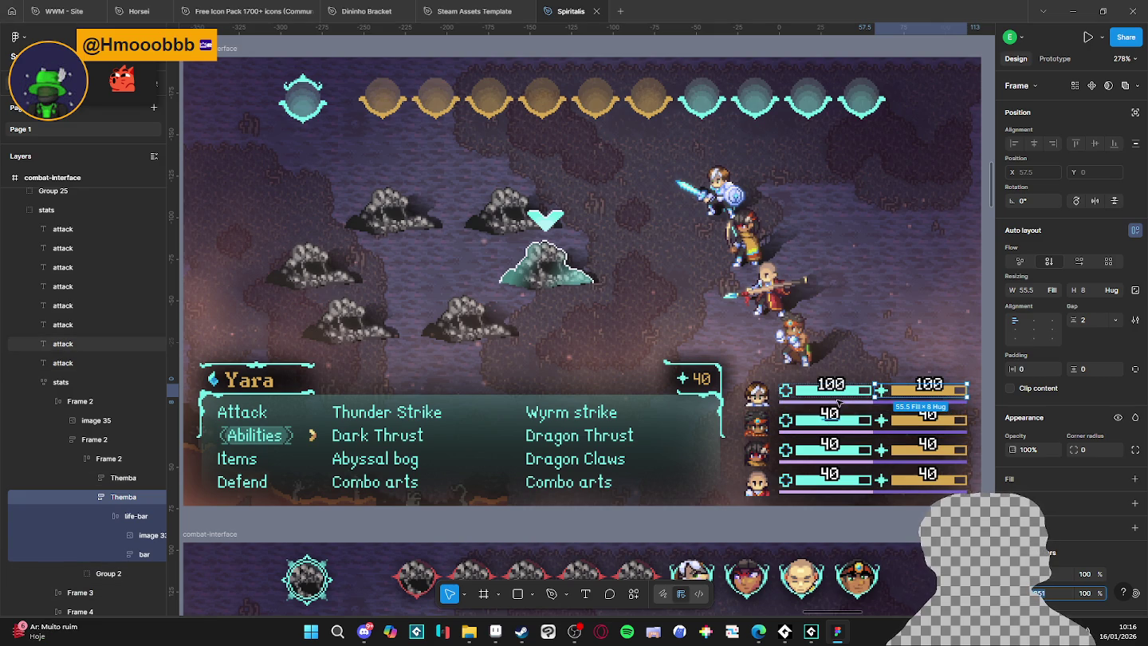
pyautogui.click(833, 413)
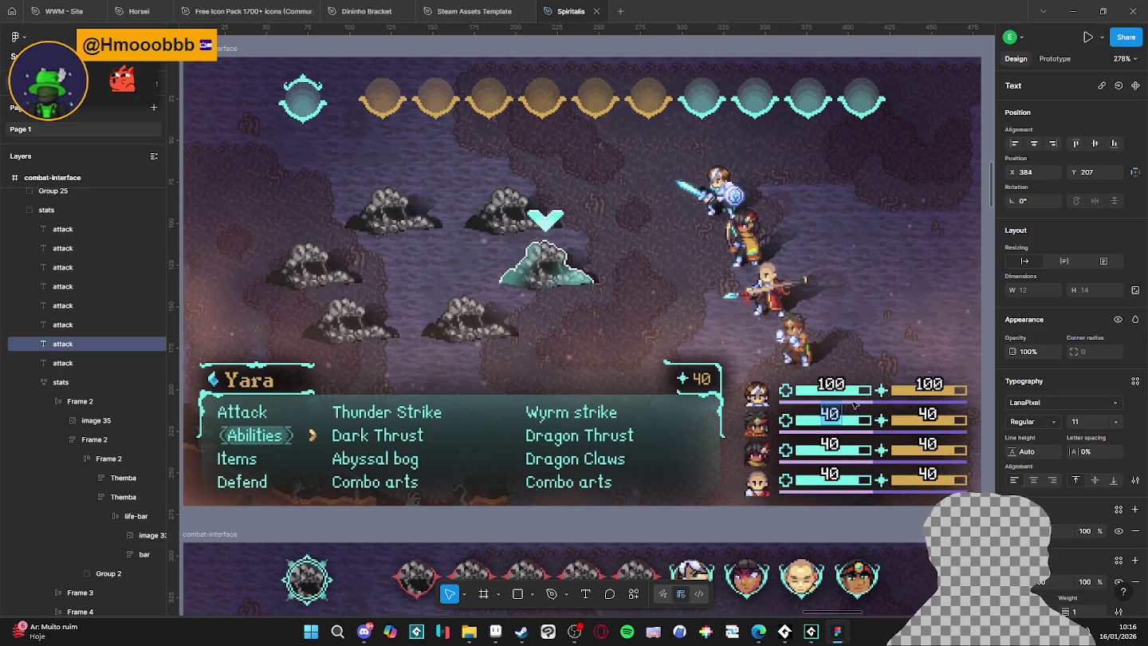
pyautogui.scroll(-6, 537, 438)
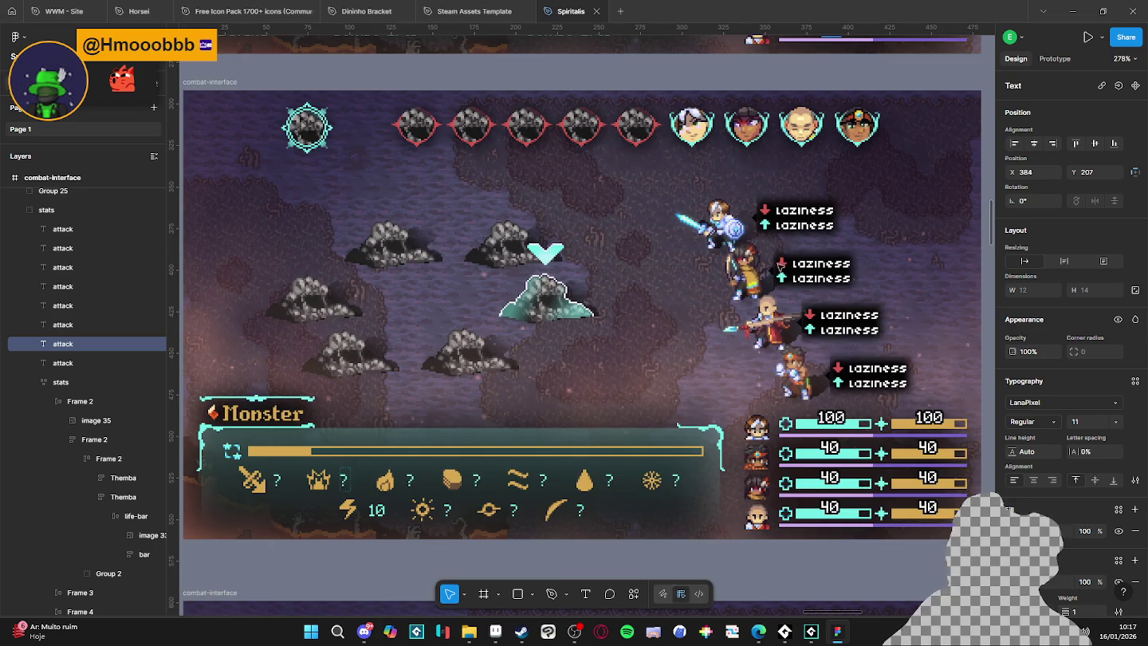
pyautogui.scroll(-9, 536, 449)
pyautogui.scroll(2, 537, 449)
pyautogui.scroll(12, 536, 449)
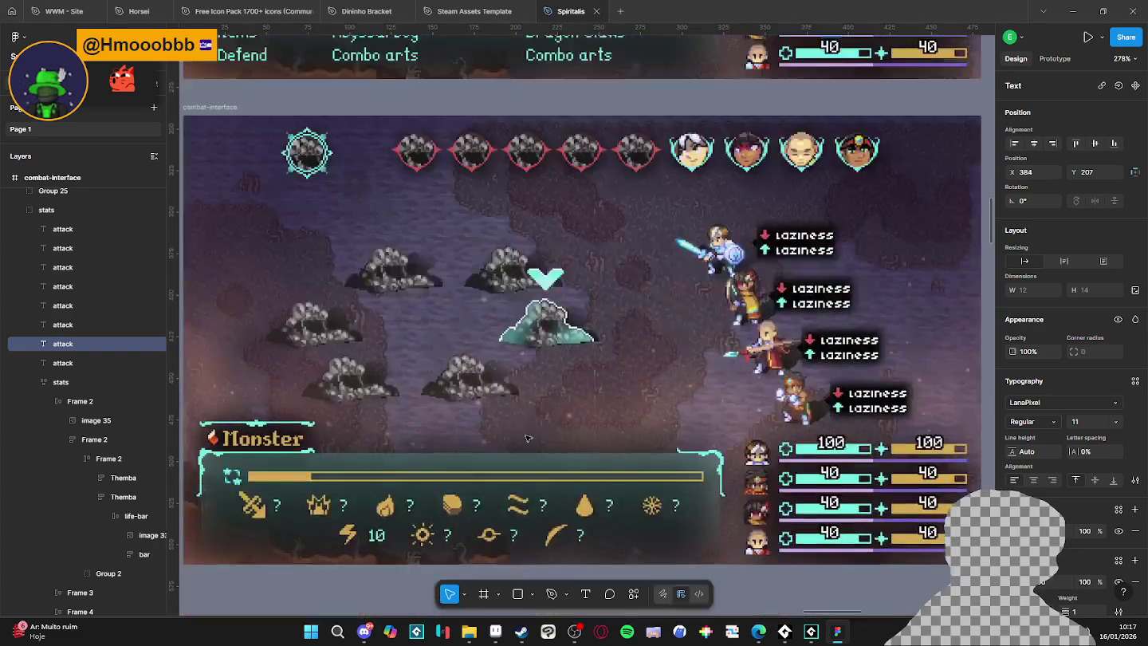
pyautogui.scroll(-2, 550, 425)
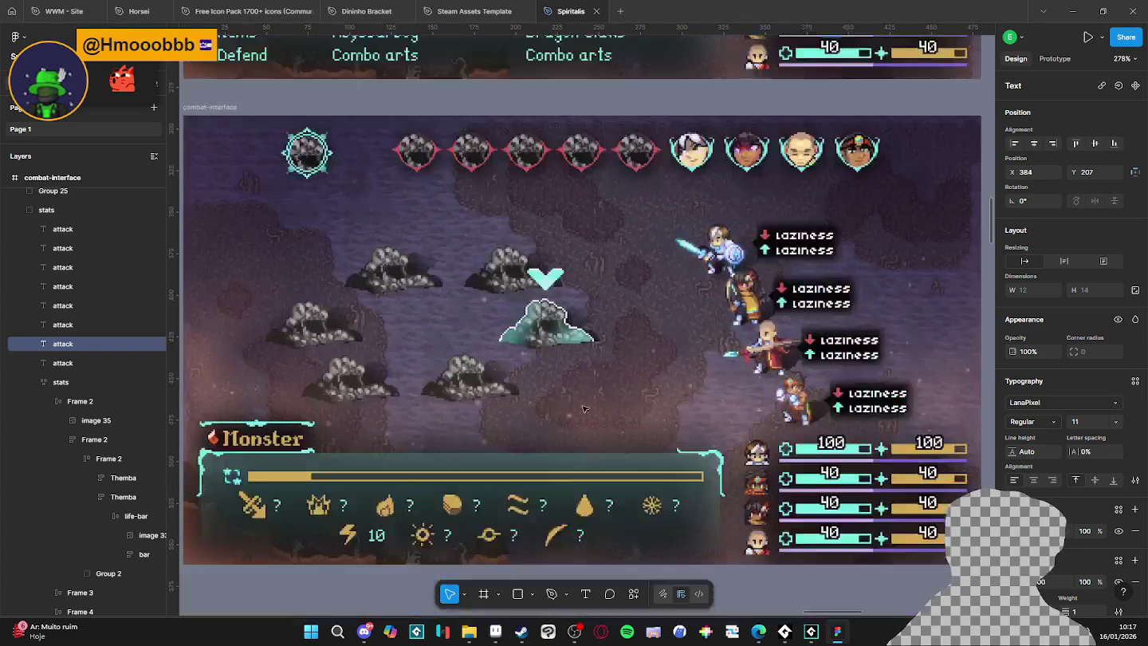
pyautogui.scroll(-4, 490, 233)
pyautogui.scroll(-3, 490, 233)
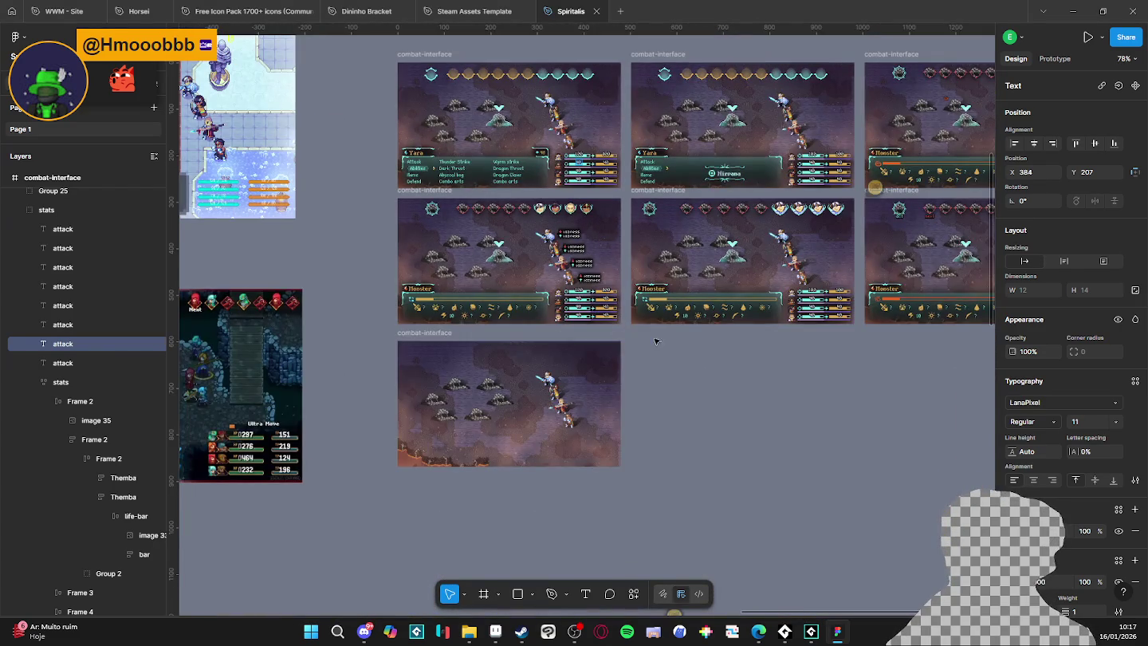
pyautogui.scroll(8, 340, 337)
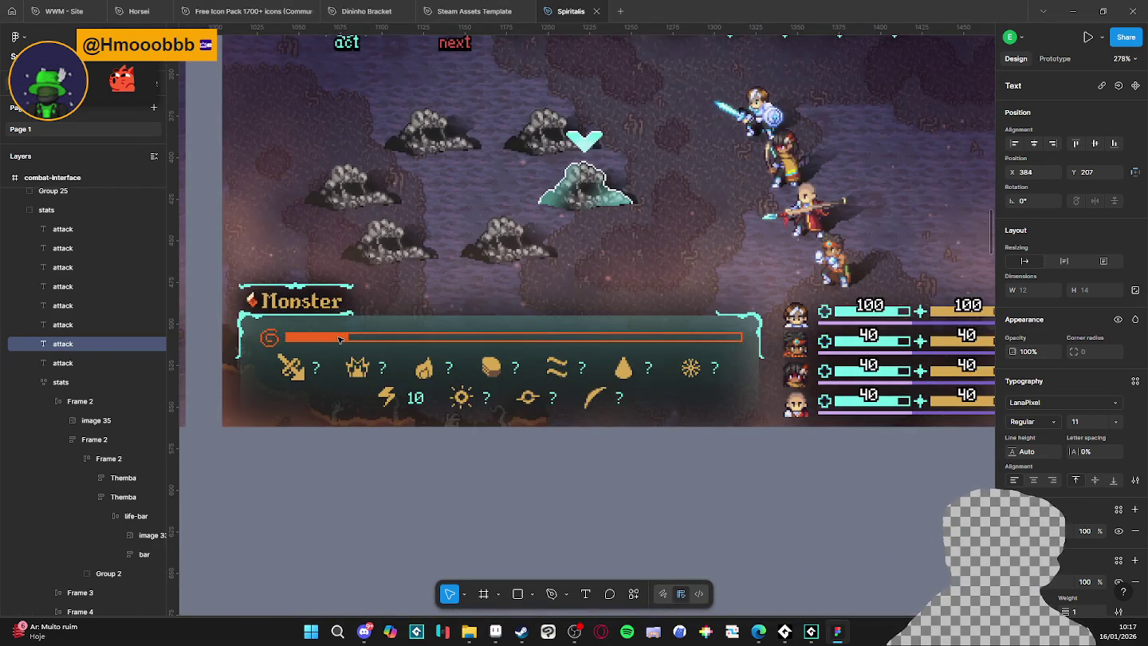
pyautogui.scroll(2, 341, 337)
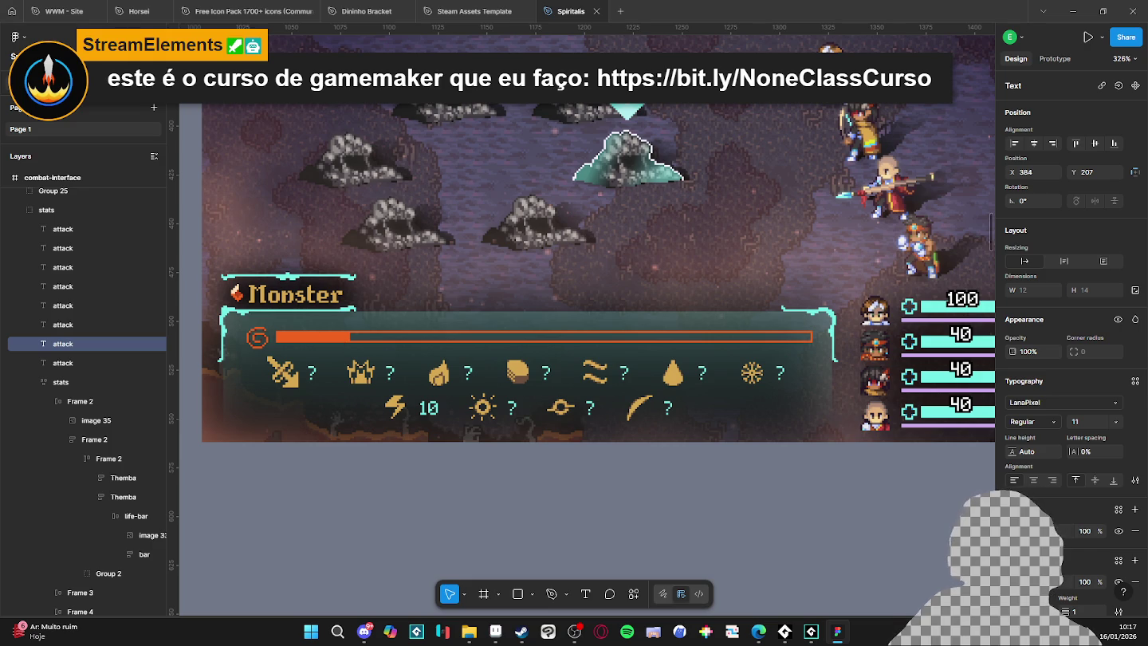
pyautogui.hotkey('alt', 'Tab')
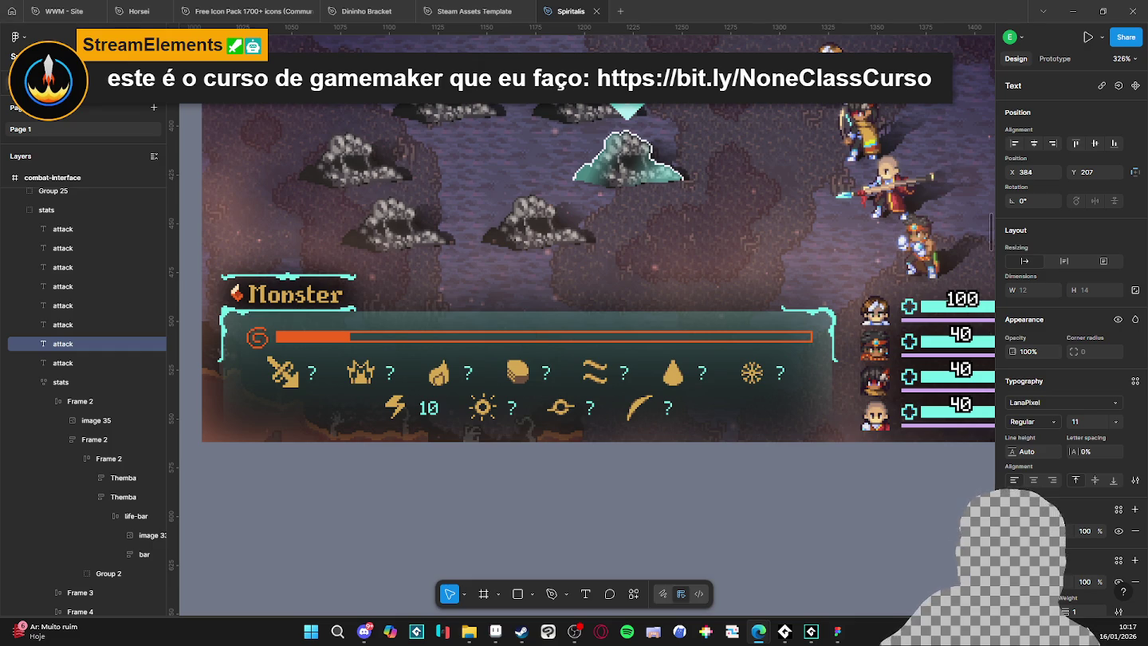
pyautogui.press('super')
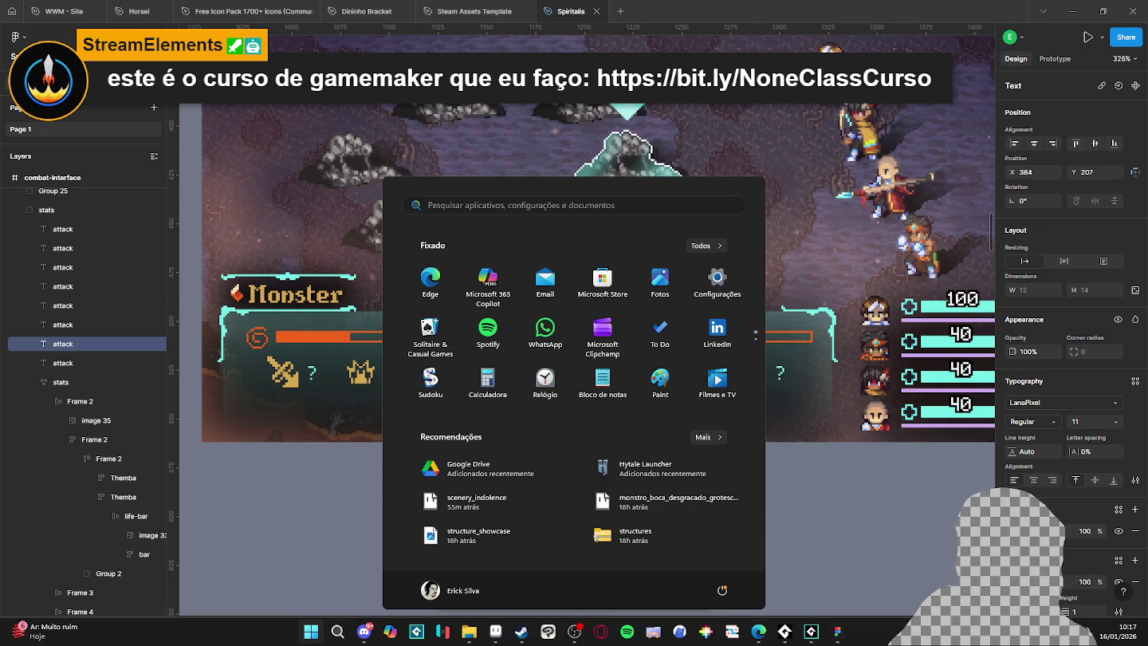
pyautogui.press('super')
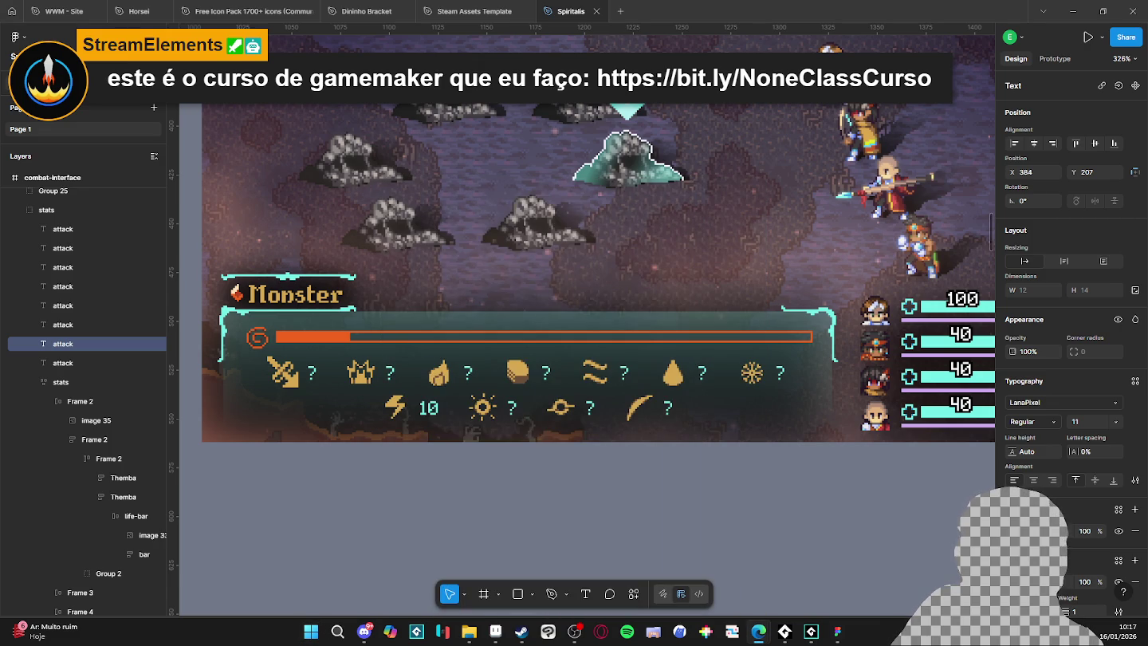
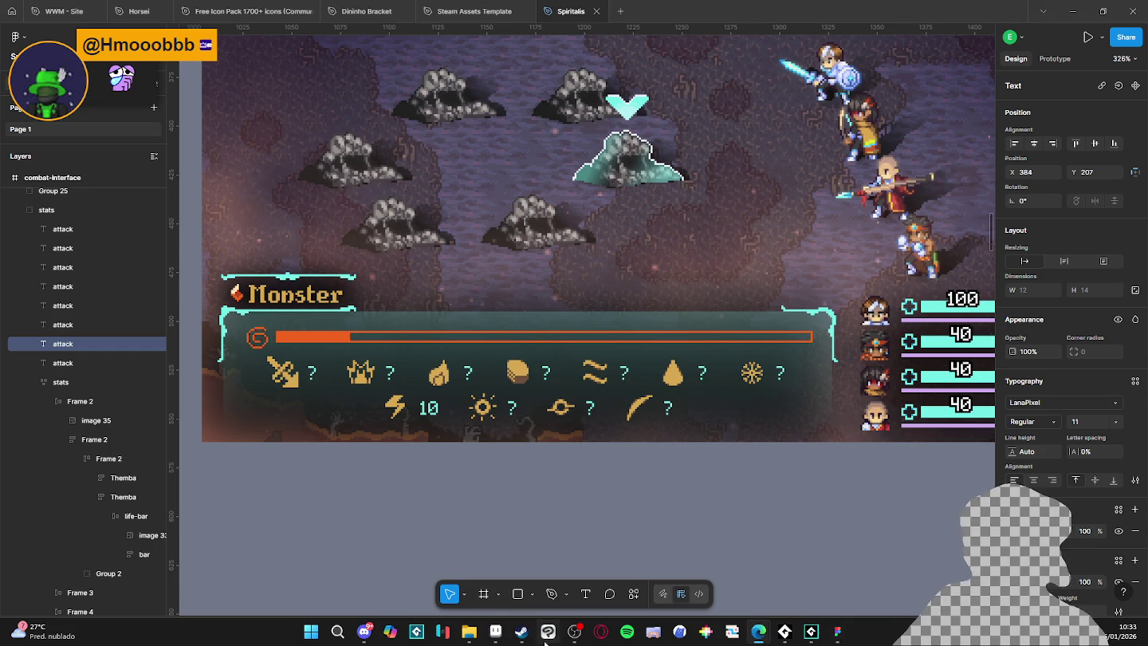
# Bring the Steam library window in front of Figma and maximize it.
pyautogui.click(522, 631)
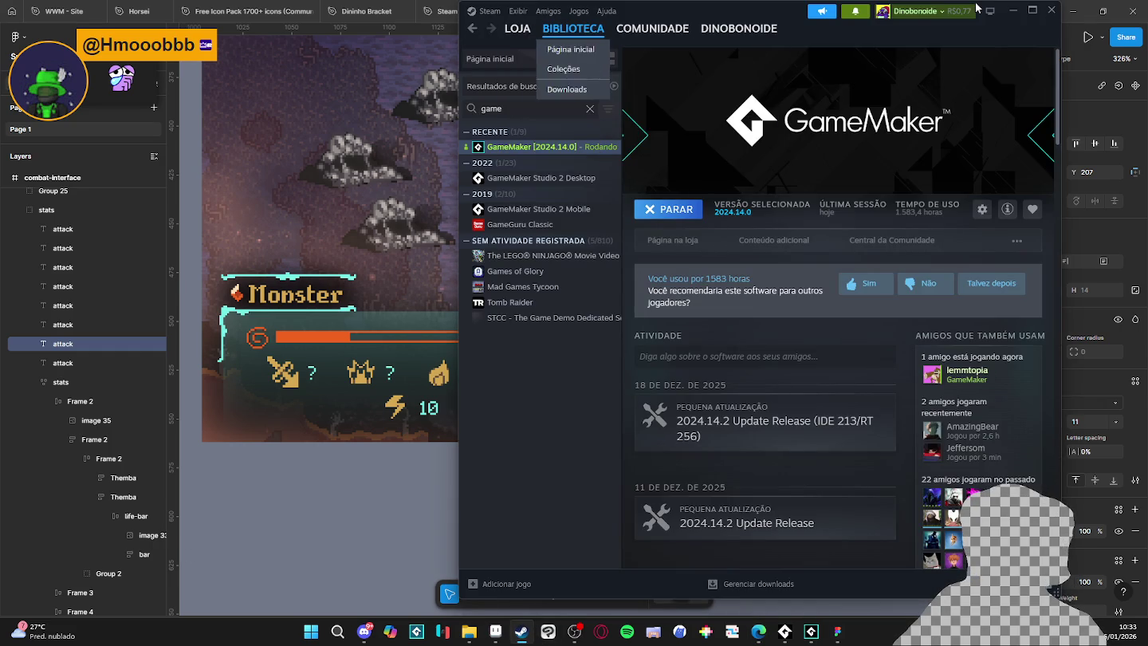
pyautogui.click(1033, 10)
# Search the Steam store for 'lemon' and open the Master Lemon: The Quest for Iceland page.
pyautogui.click(59, 28)
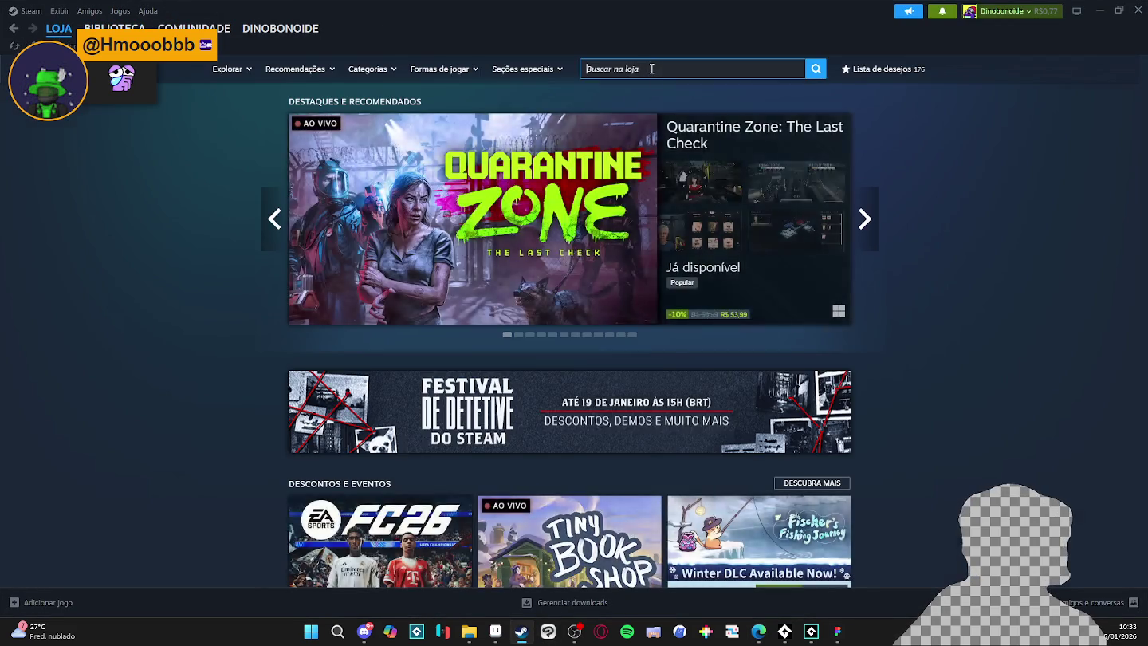
pyautogui.click(650, 68)
pyautogui.write('limão')
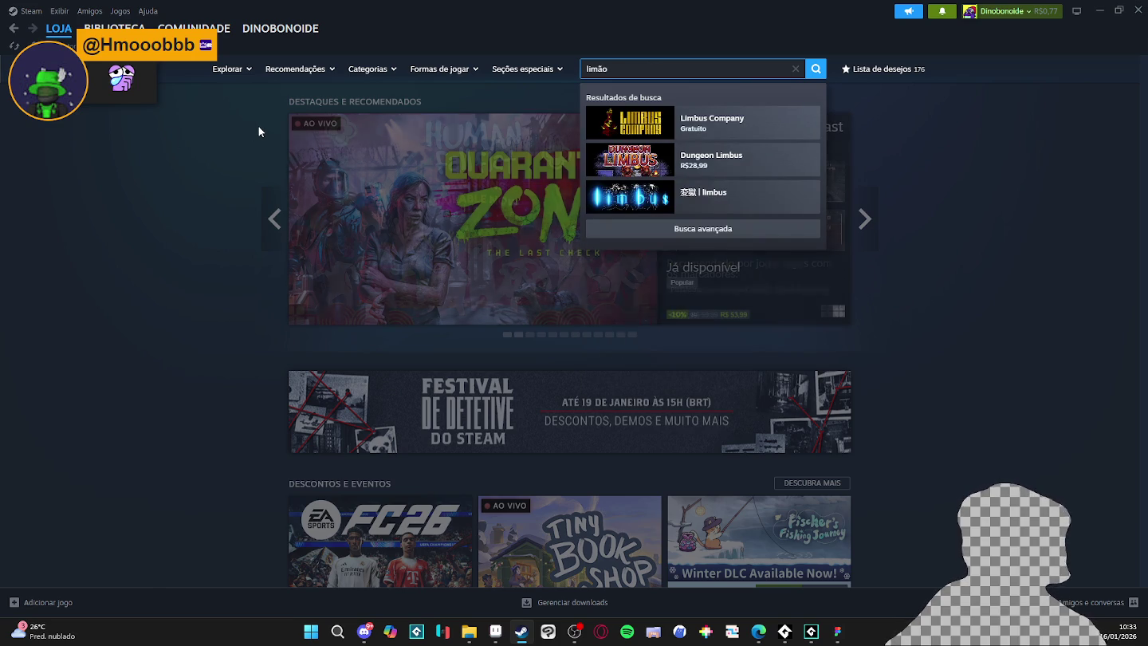
pyautogui.hotkey('ctrl', 'a')
pyautogui.write('lemon')
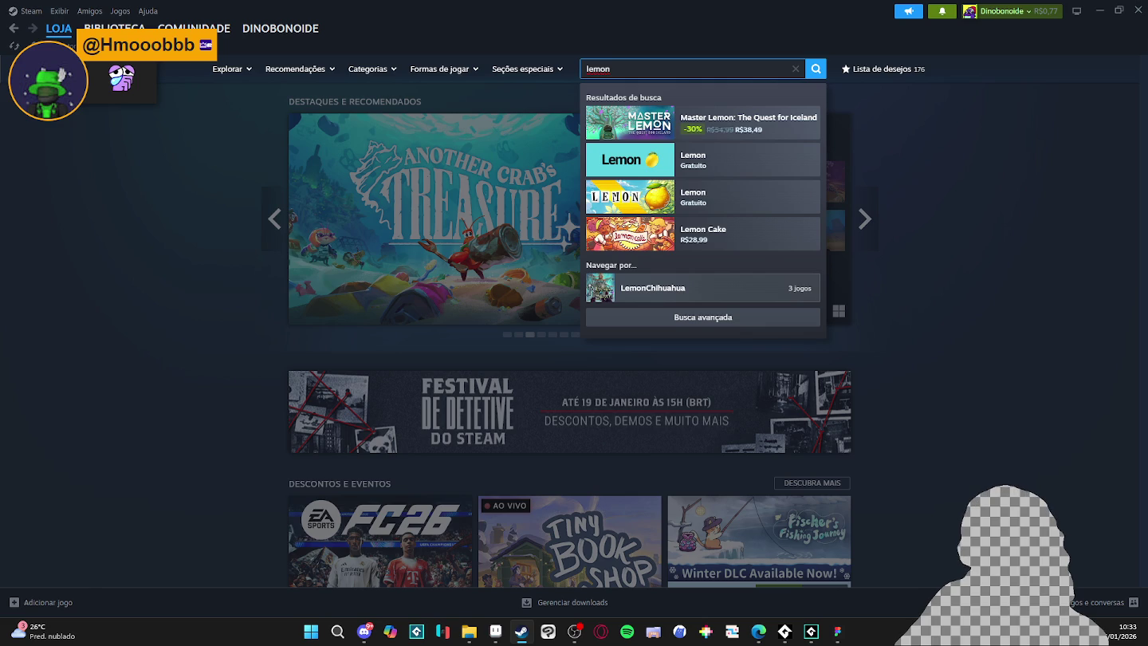
pyautogui.hotkey('alt', 'Tab')
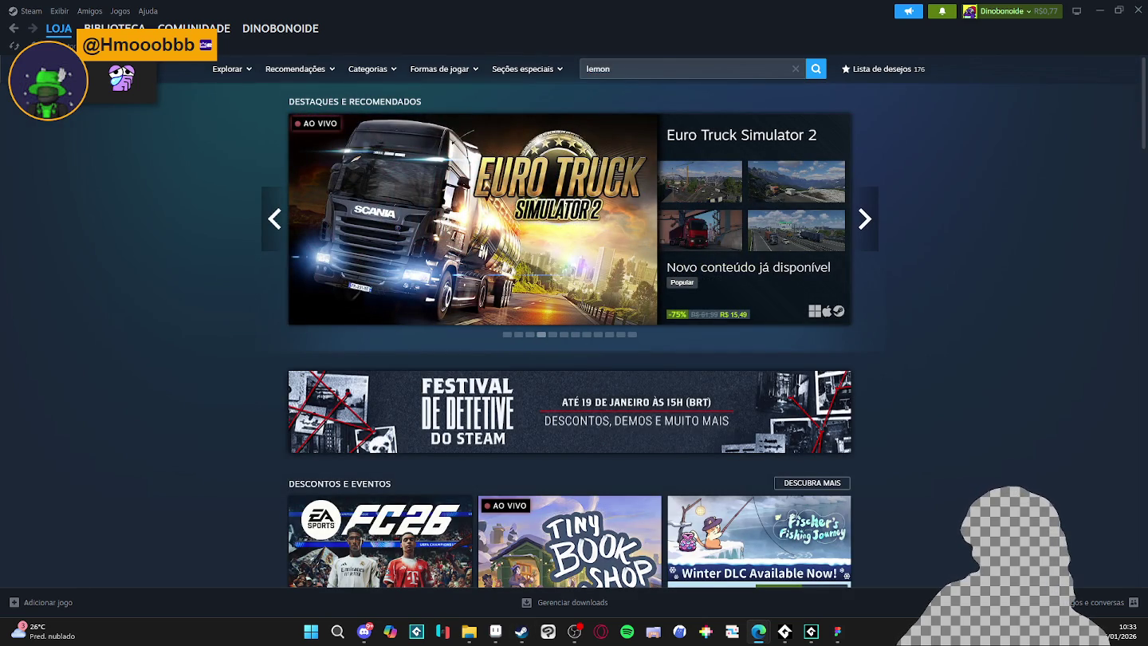
pyautogui.click(644, 70)
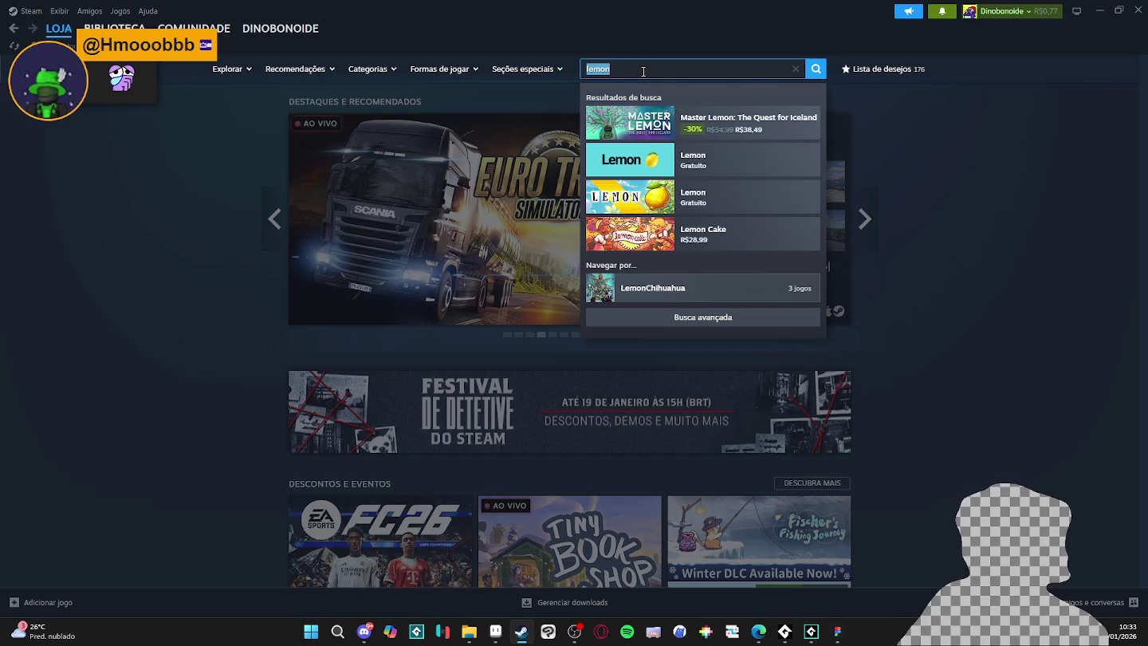
pyautogui.click(643, 71)
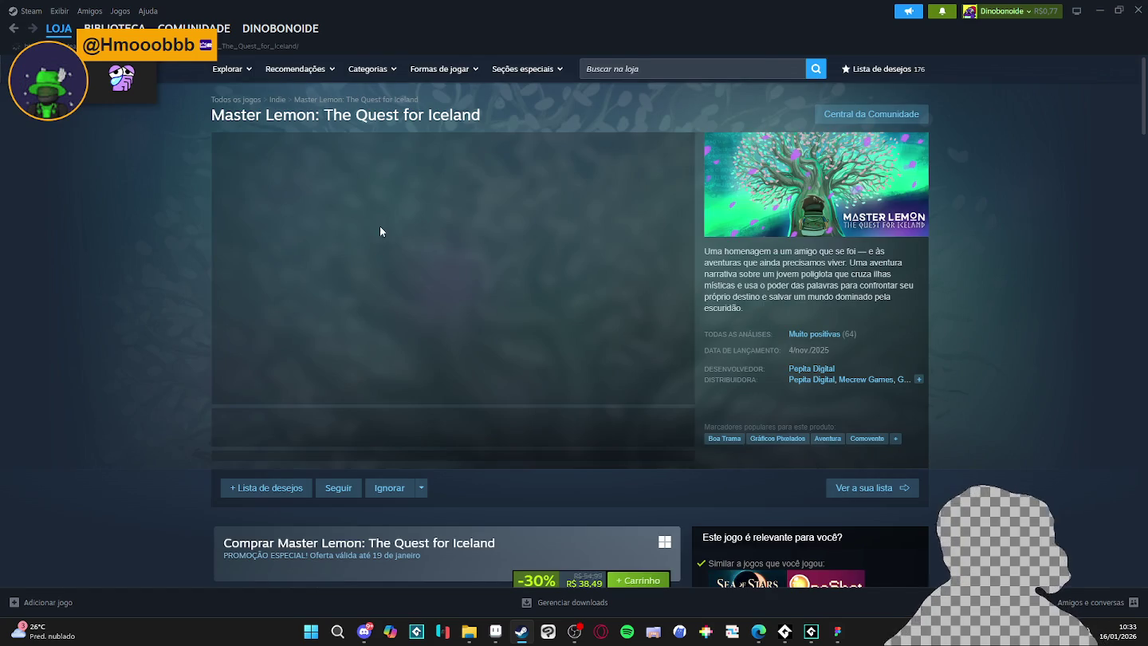
# Browse the Master Lemon screenshots, including the ice-cave, garden and classroom shots.
pyautogui.click(319, 431)
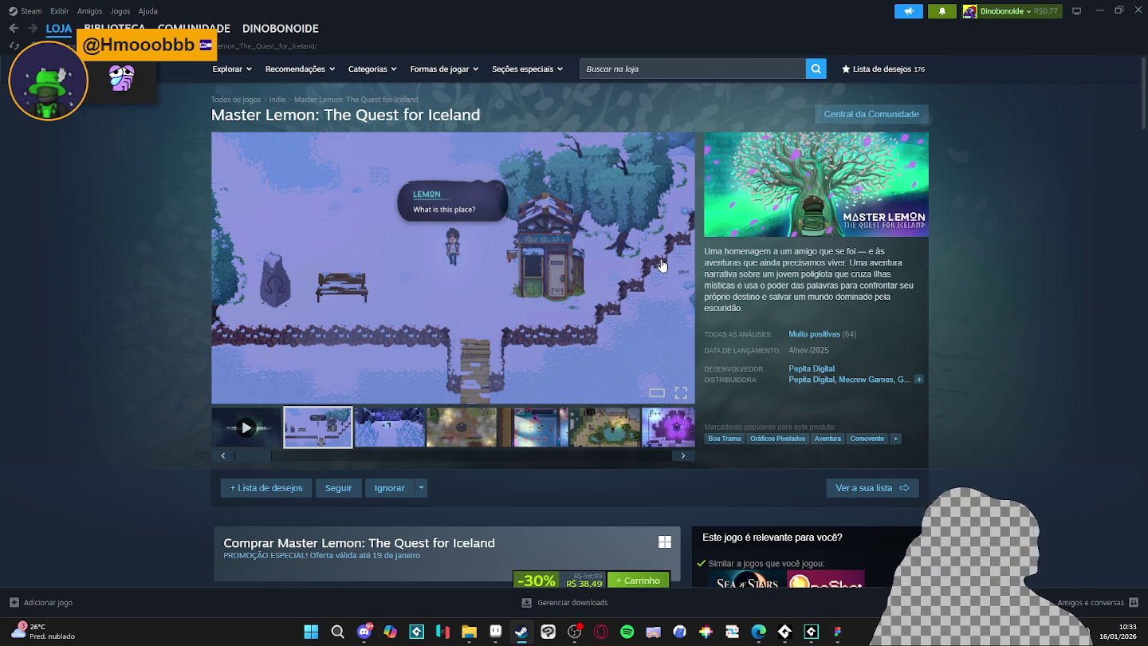
pyautogui.click(388, 421)
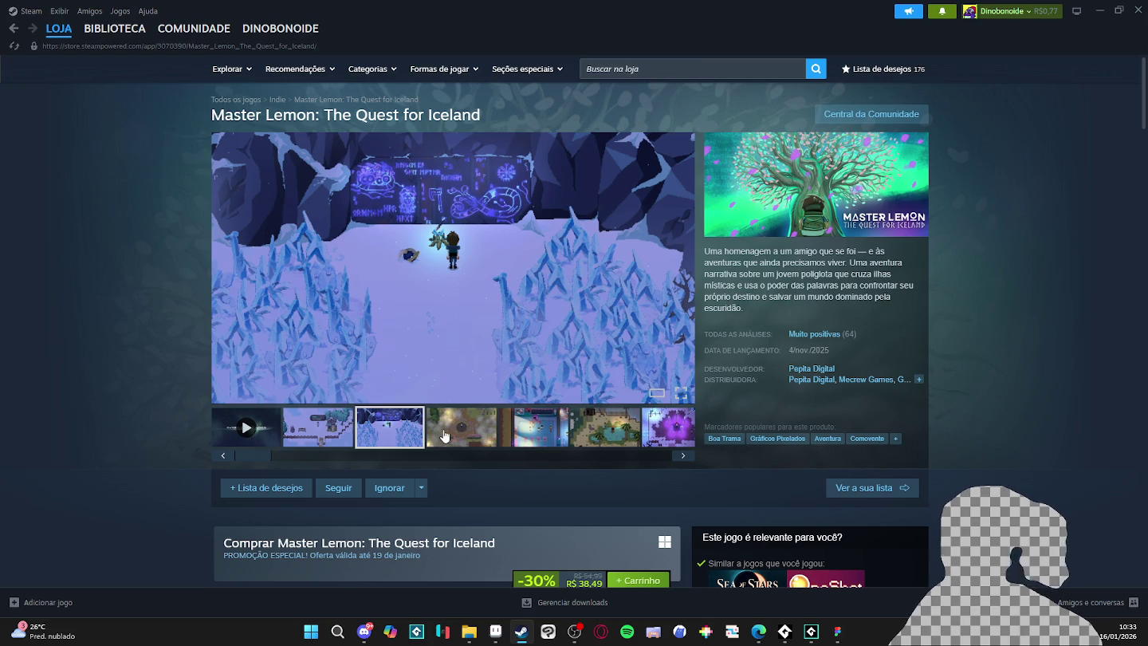
pyautogui.click(462, 428)
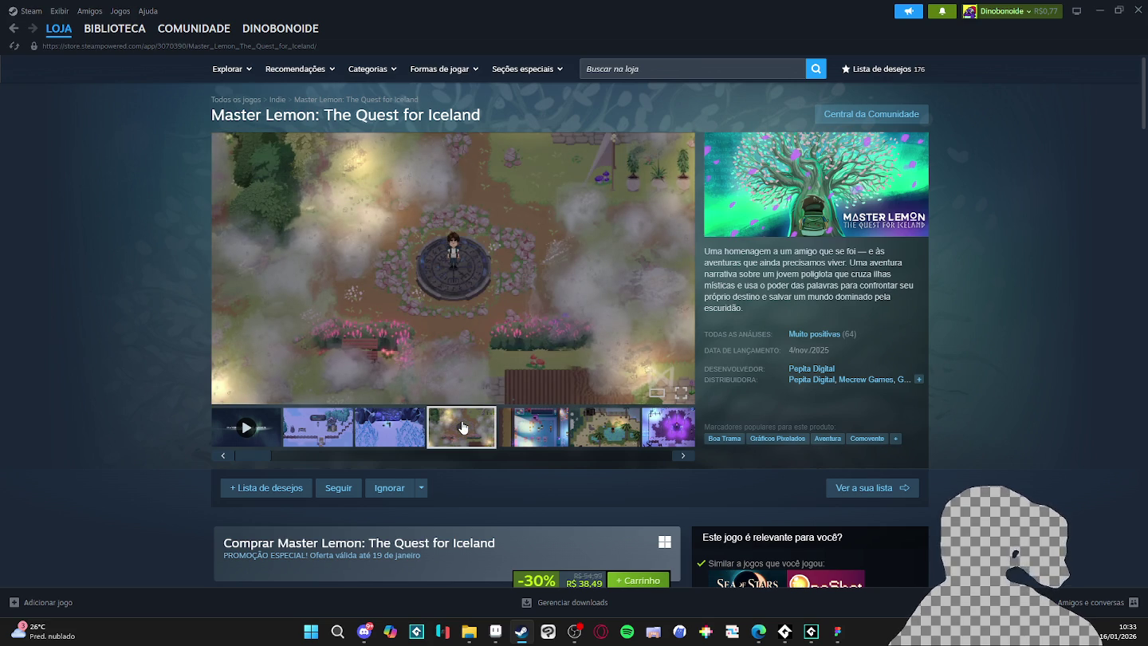
pyautogui.click(526, 429)
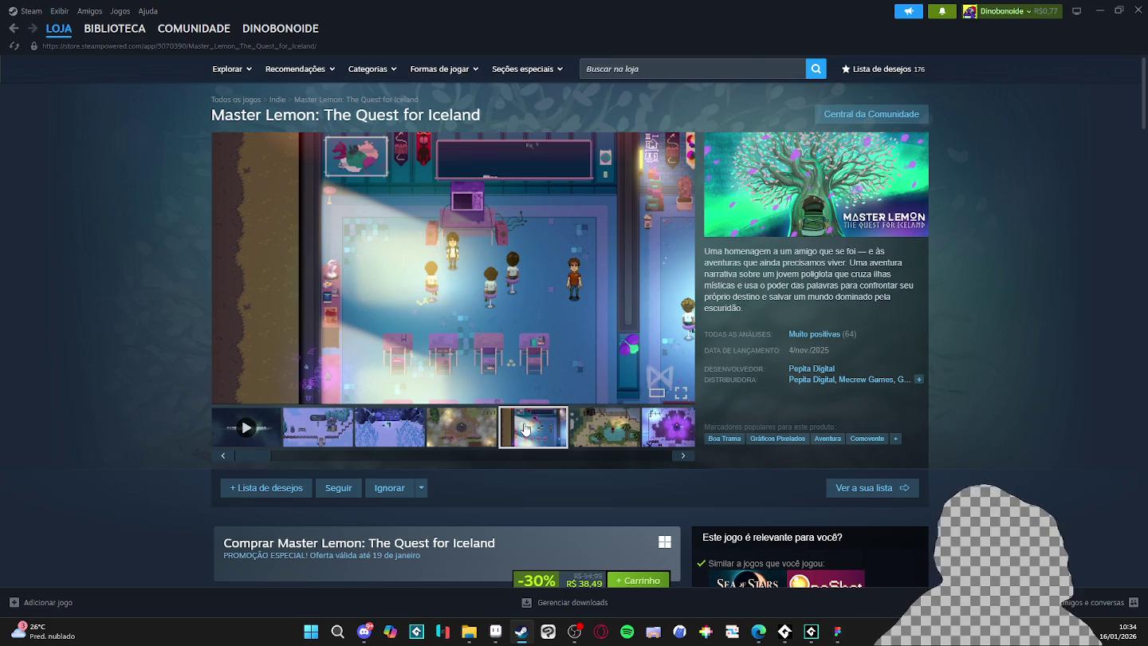
# Add Master Lemon to the wishlist and scroll through the rest of the store page.
pyautogui.scroll(-2, 525, 429)
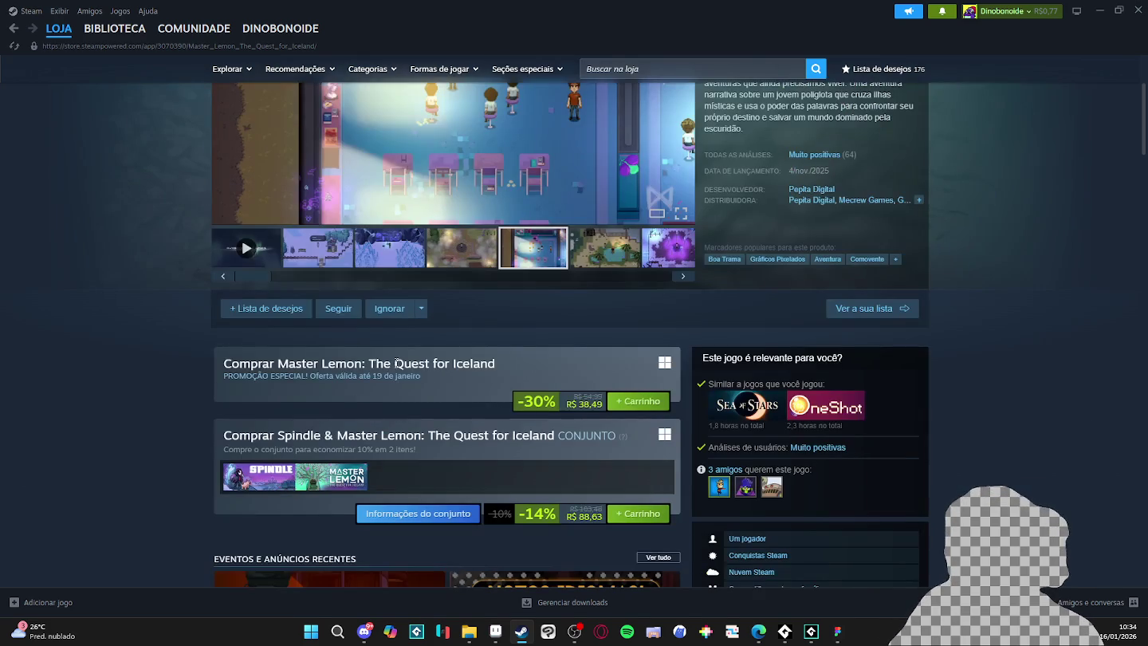
pyautogui.click(271, 309)
pyautogui.scroll(-3, 160, 355)
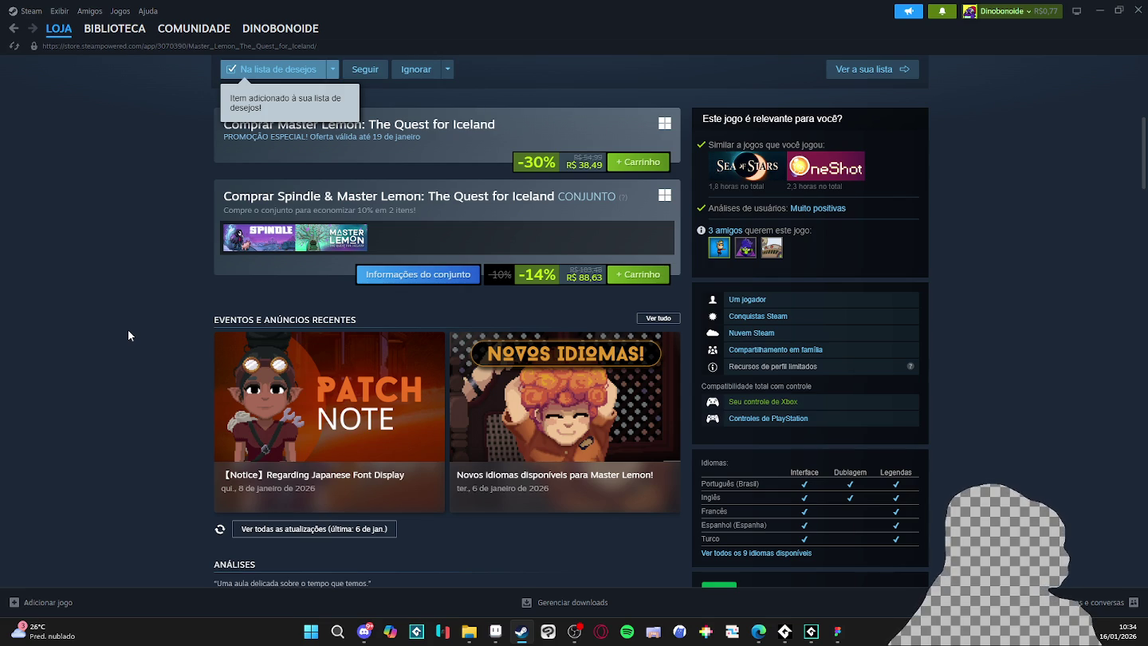
pyautogui.scroll(-5, 131, 329)
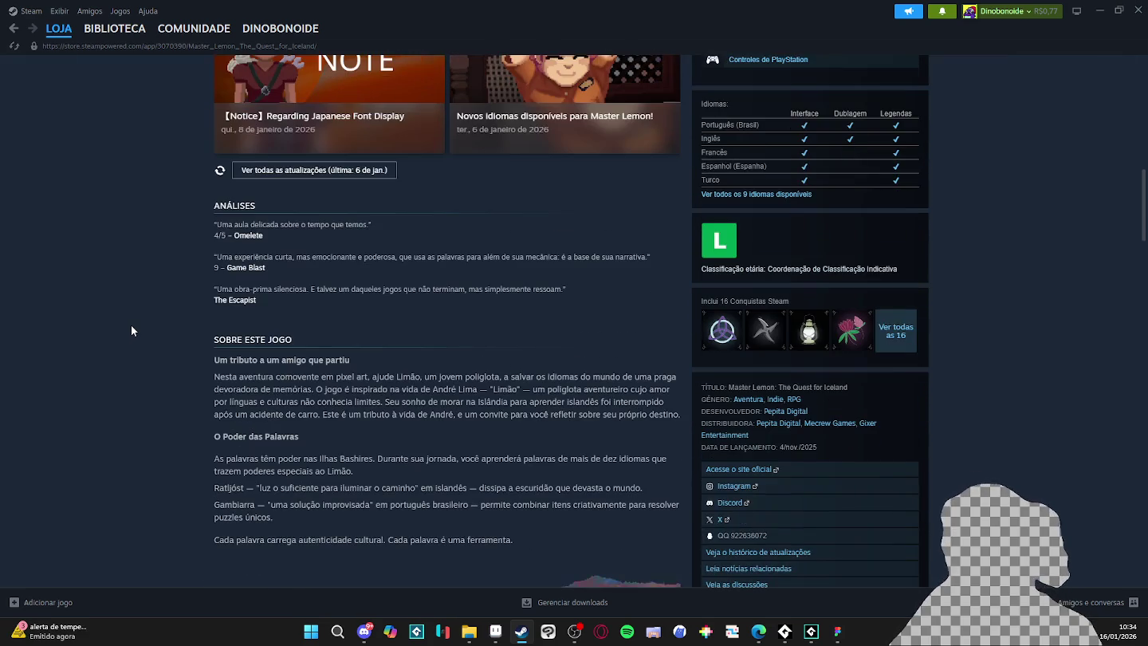
pyautogui.scroll(8, 131, 330)
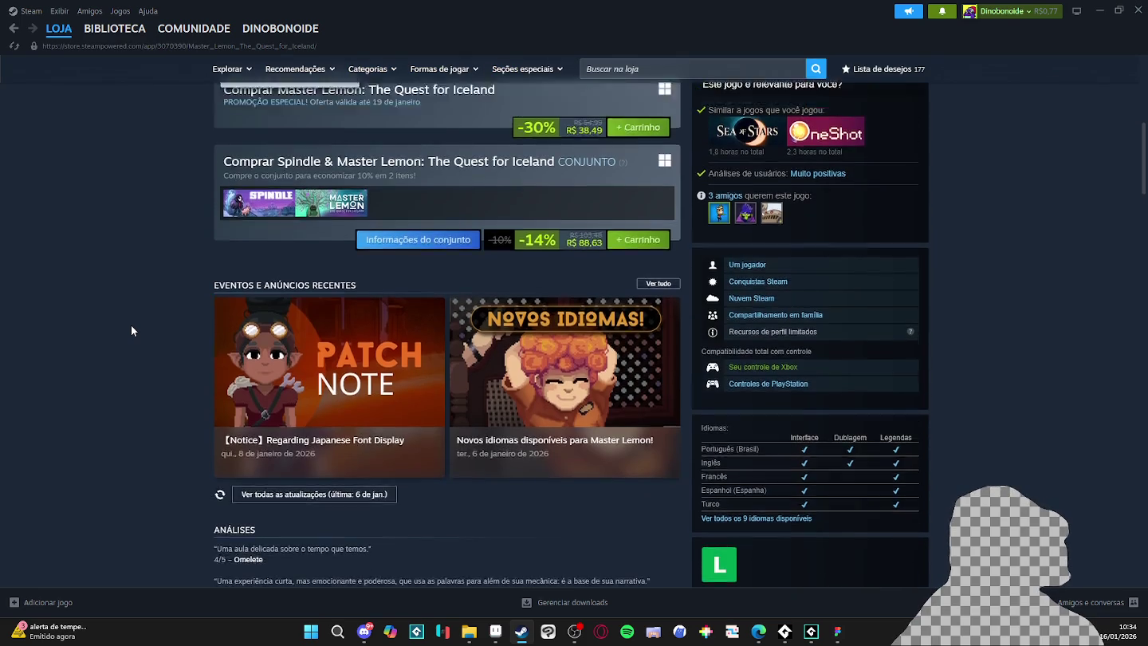
pyautogui.scroll(3, 132, 329)
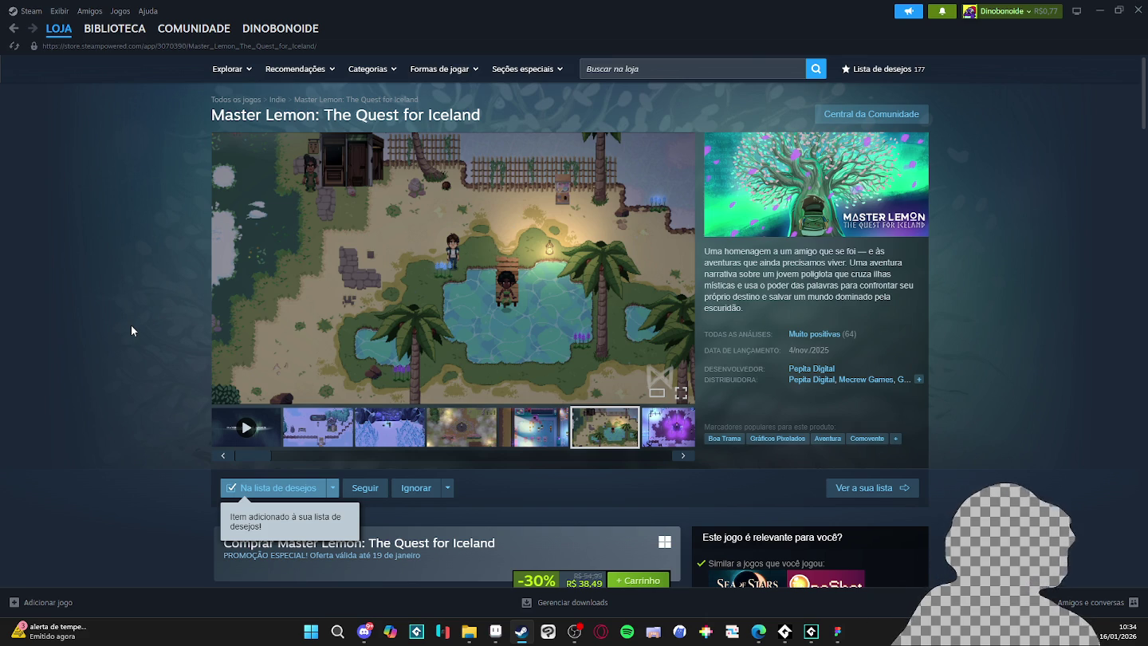
pyautogui.scroll(-3, 104, 359)
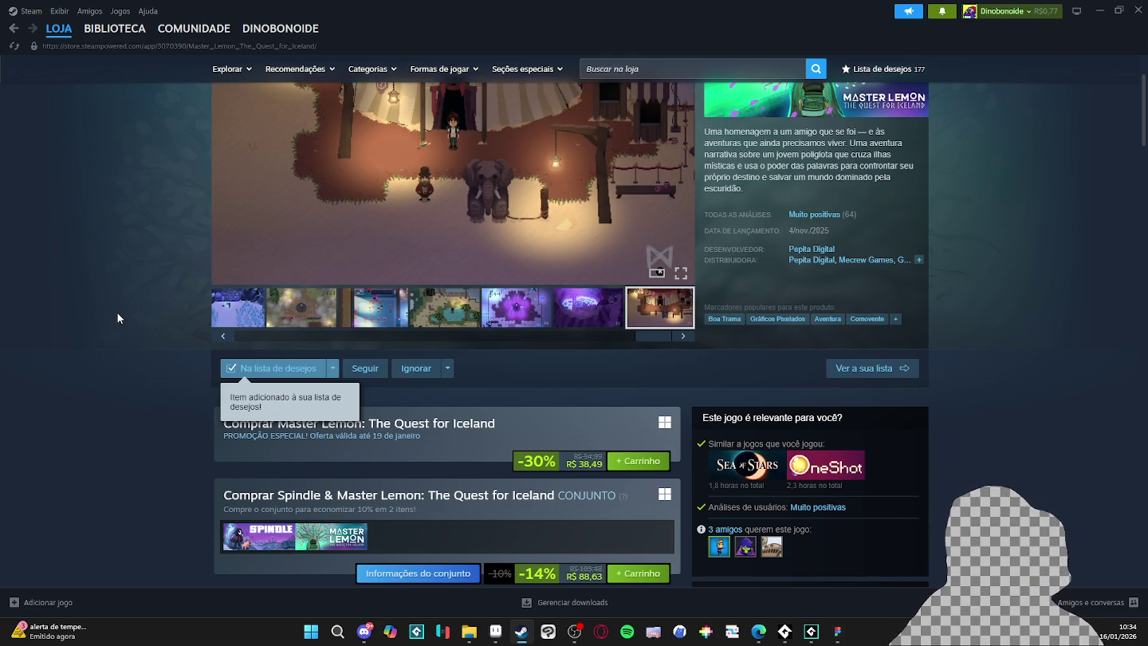
pyautogui.scroll(2, 117, 318)
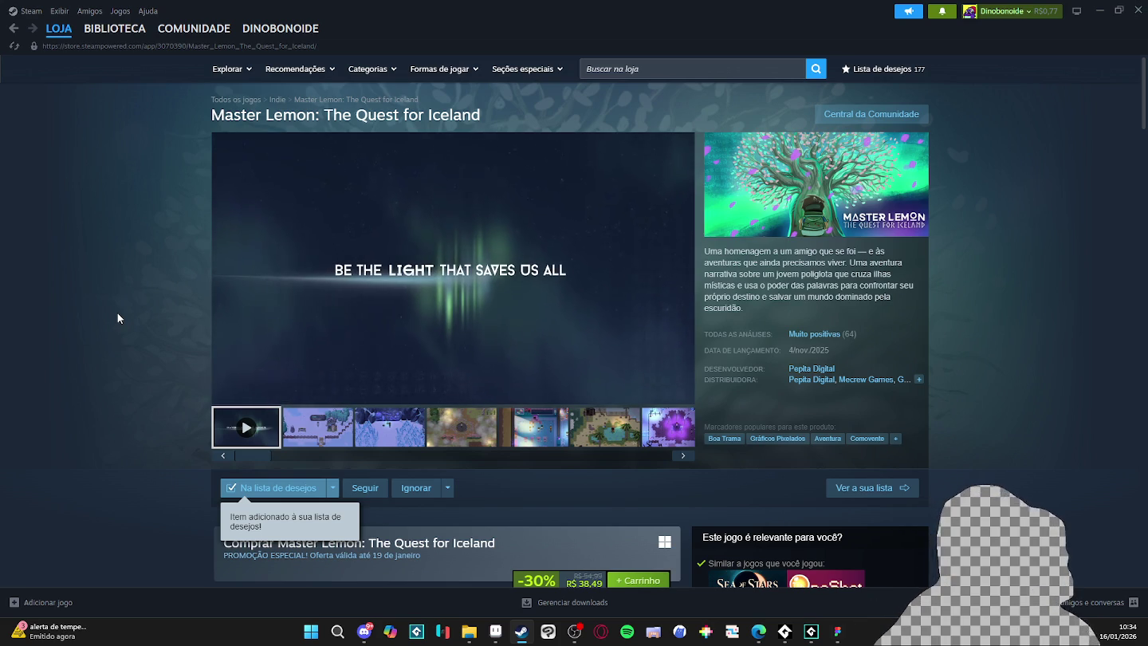
pyautogui.moveTo(257, 353)
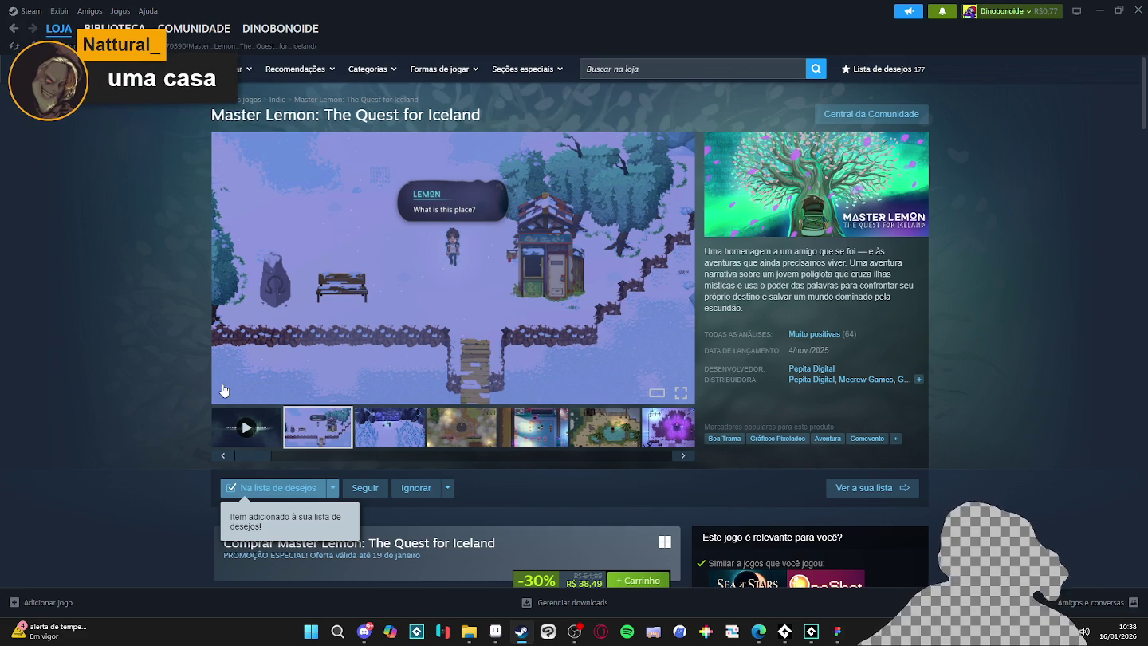
# Minimize Steam and bring up Aseprite's Sprite-0001 mockup zoomed to 300%.
pyautogui.click(1133, 11)
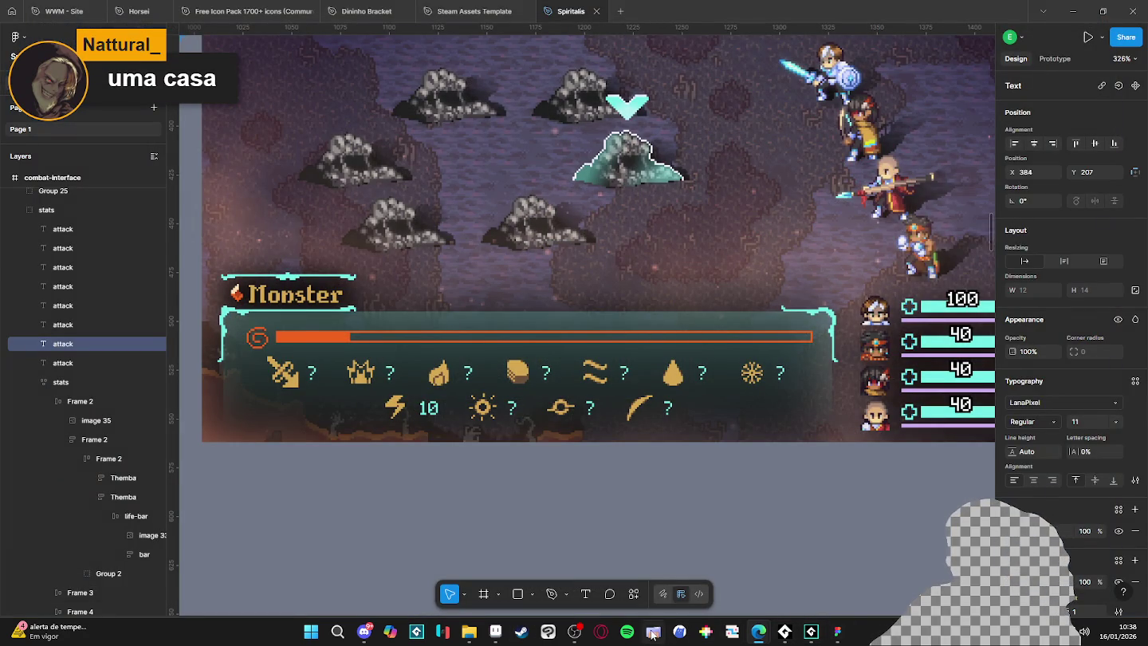
pyautogui.click(495, 631)
pyautogui.scroll(1, 488, 300)
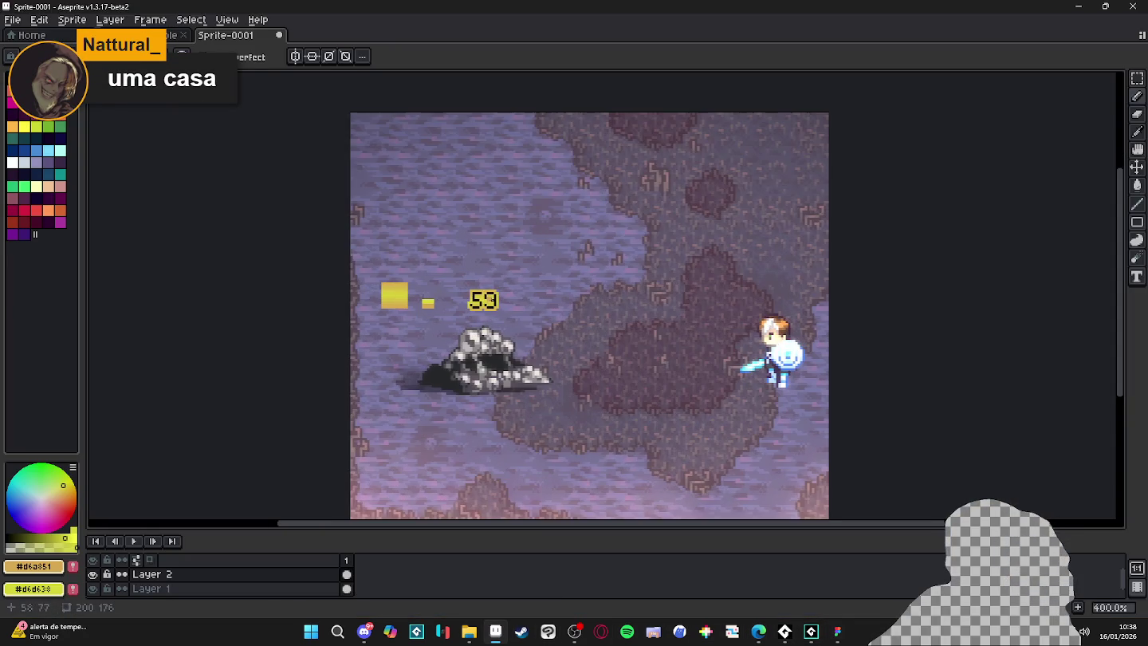
pyautogui.scroll(-1, 520, 364)
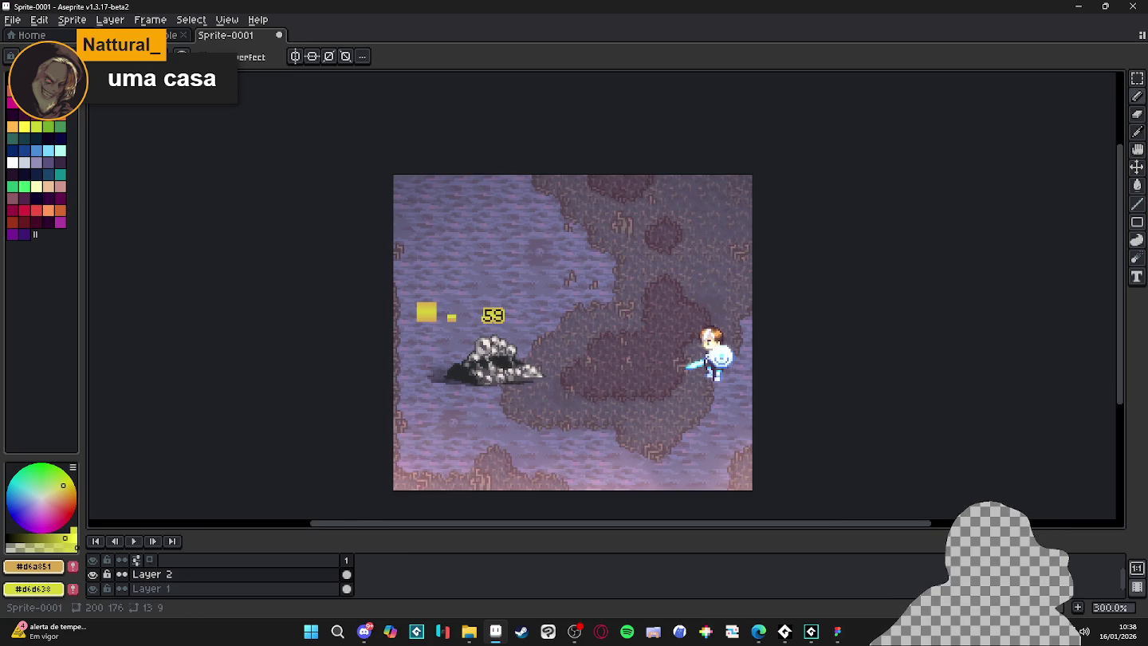
pyautogui.hotkey('alt', 'Tab')
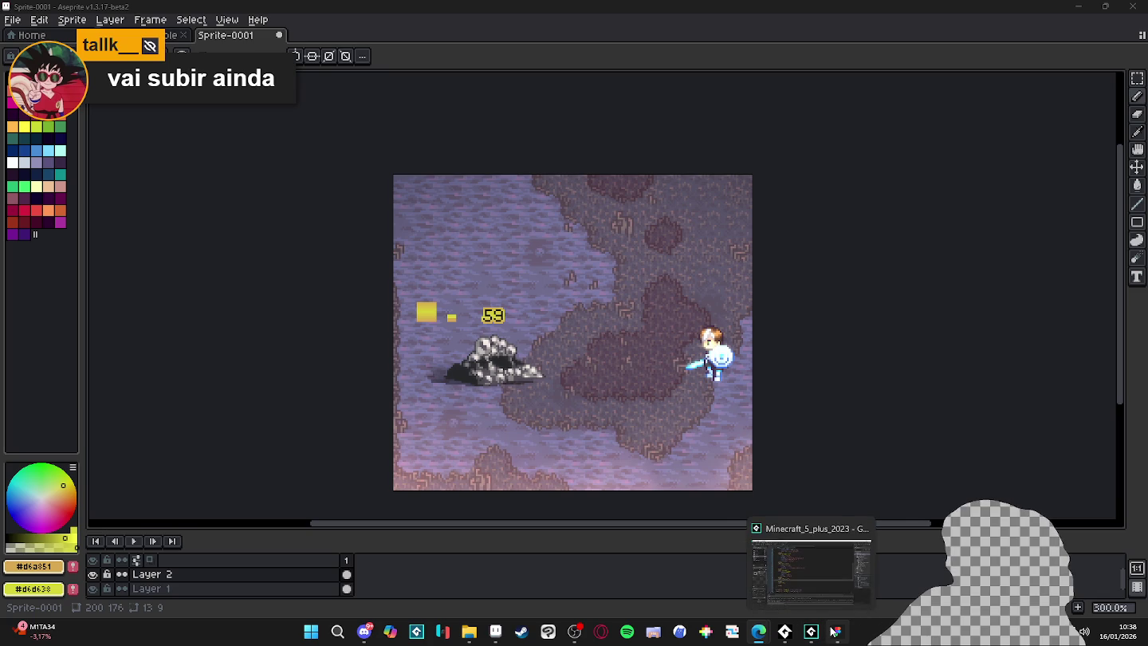
# Zoom into the Figma Monster panel, read the inner bar's 275×6 size, then return to GameMaker.
pyautogui.moveTo(834, 632)
pyautogui.click(838, 592)
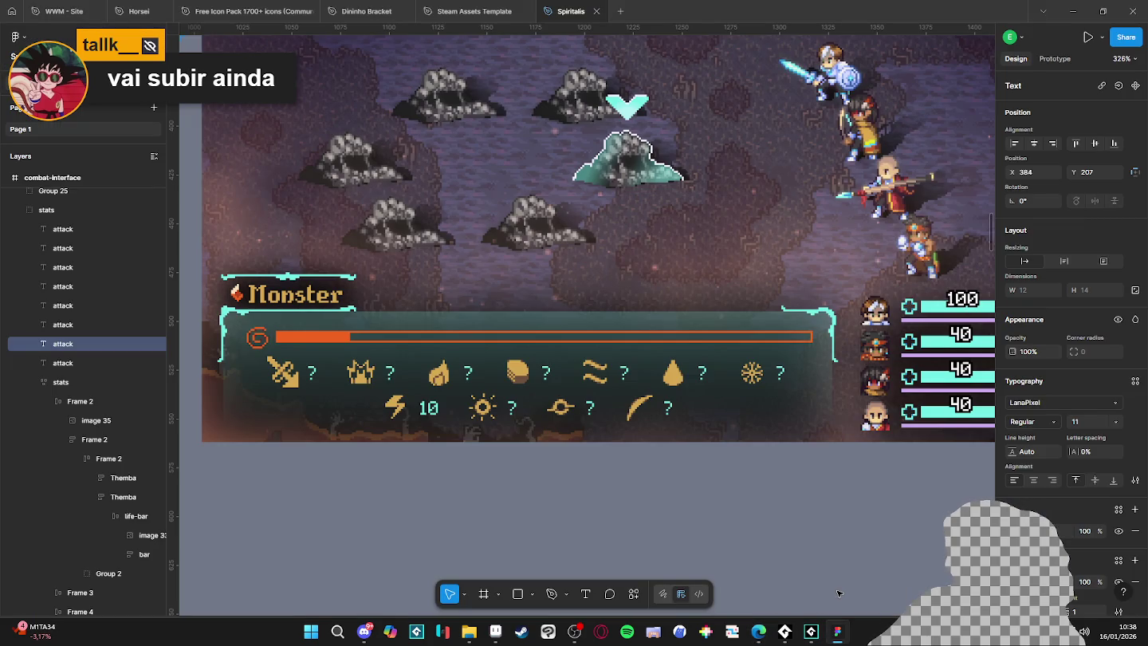
pyautogui.scroll(2, 335, 342)
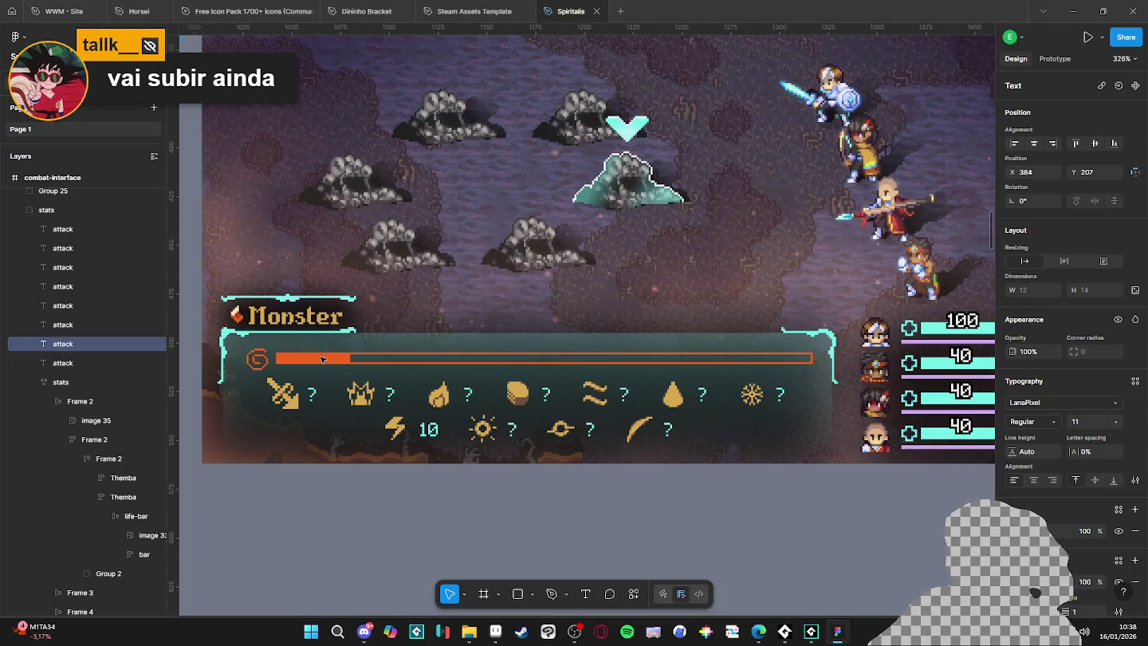
pyautogui.scroll(1, 322, 361)
pyautogui.scroll(1, 322, 363)
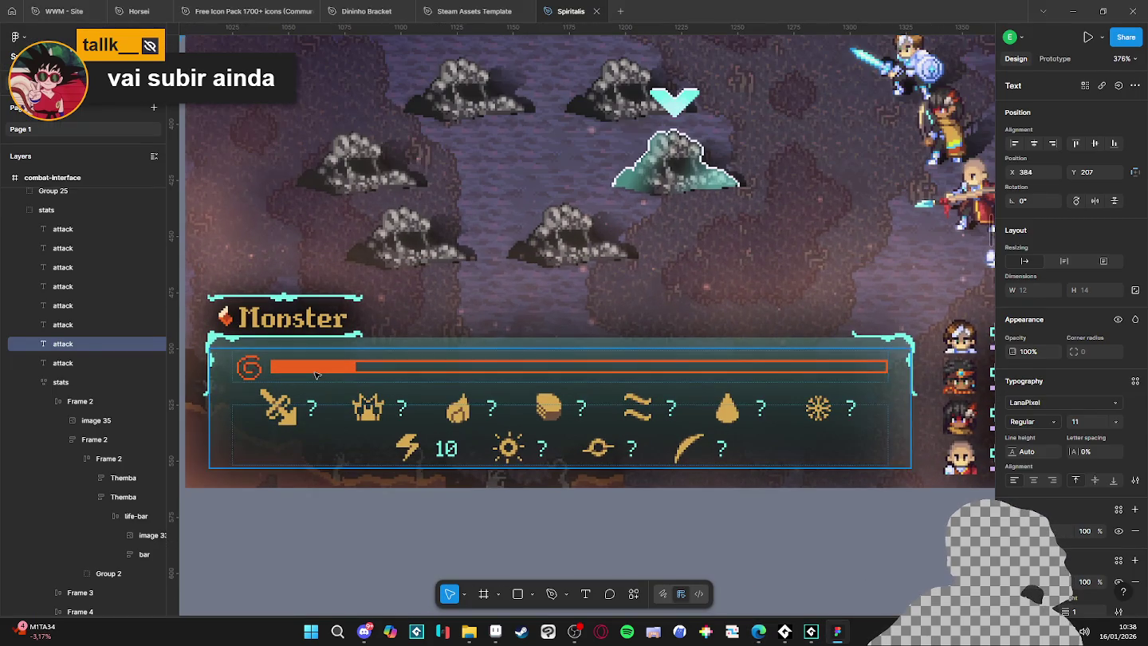
pyautogui.click(316, 373)
pyautogui.click(316, 373)
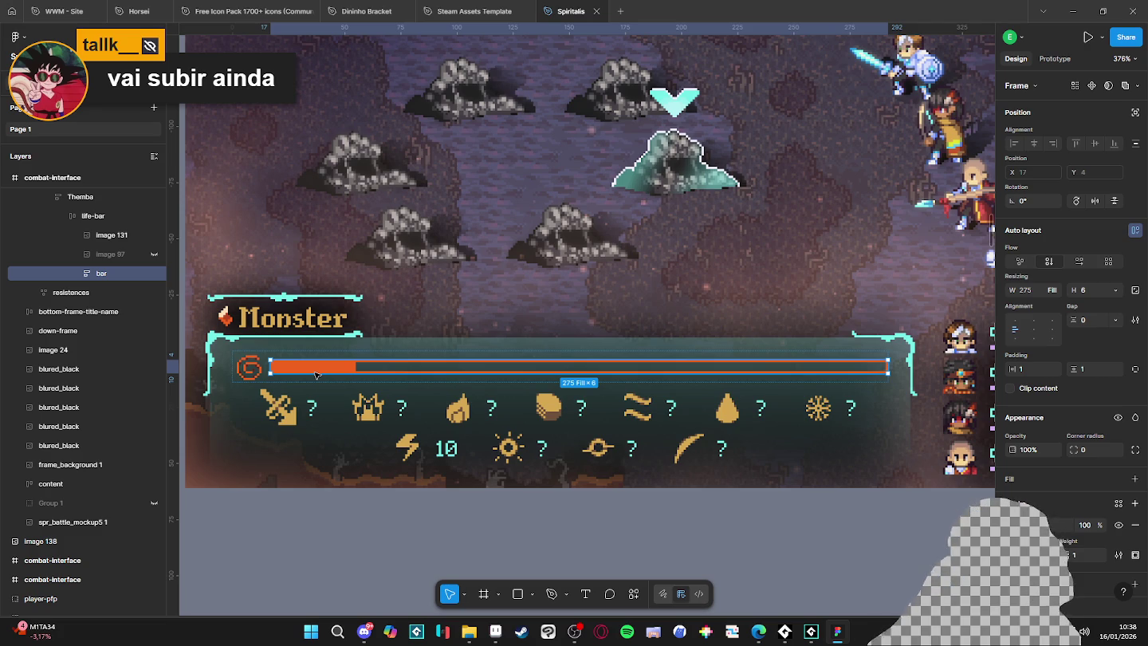
pyautogui.click(812, 631)
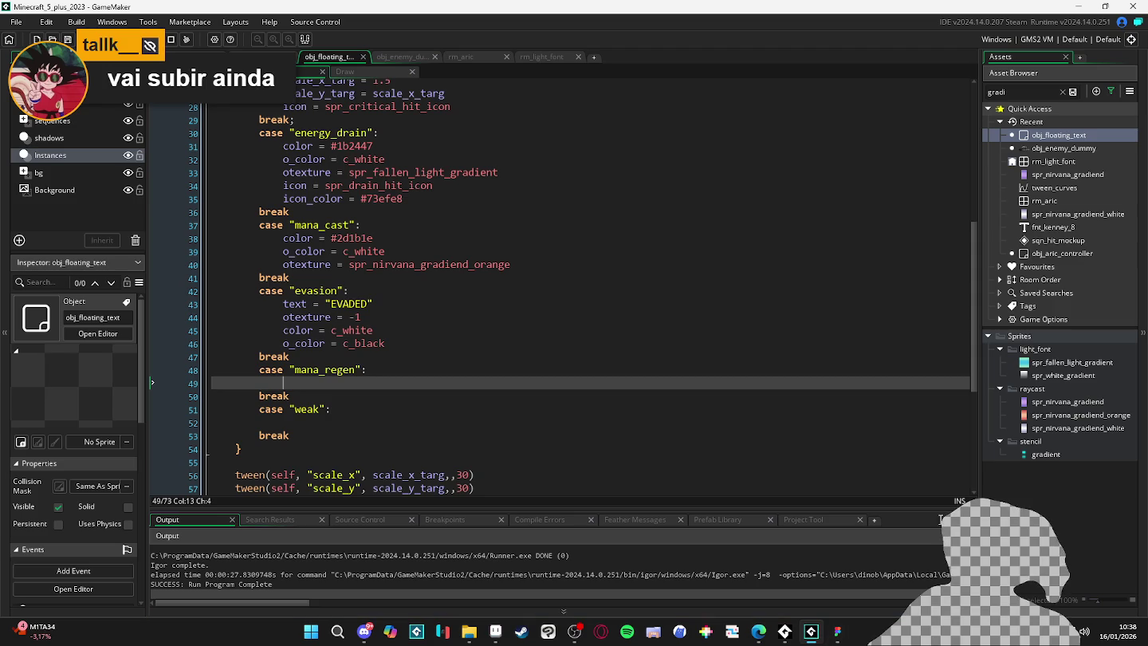
# Compare spr_nirvana_gradiend with spr_nirvana_gradiend_orange, then switch back to the Figma mockup.
pyautogui.click(1037, 415)
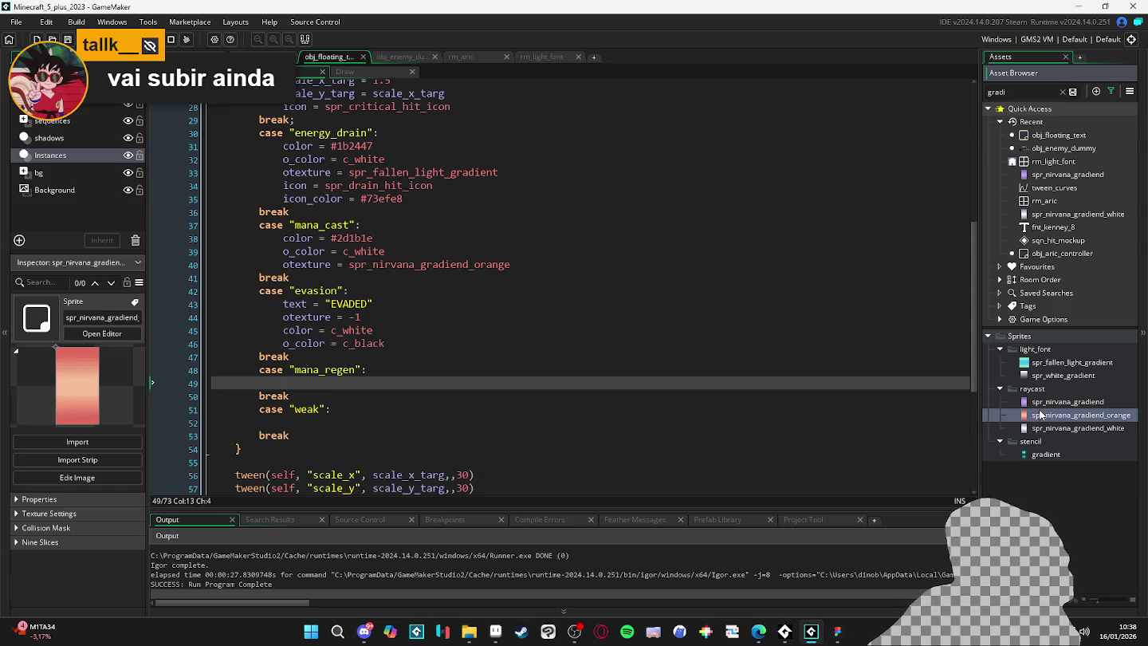
pyautogui.hotkey('alt', 'Tab')
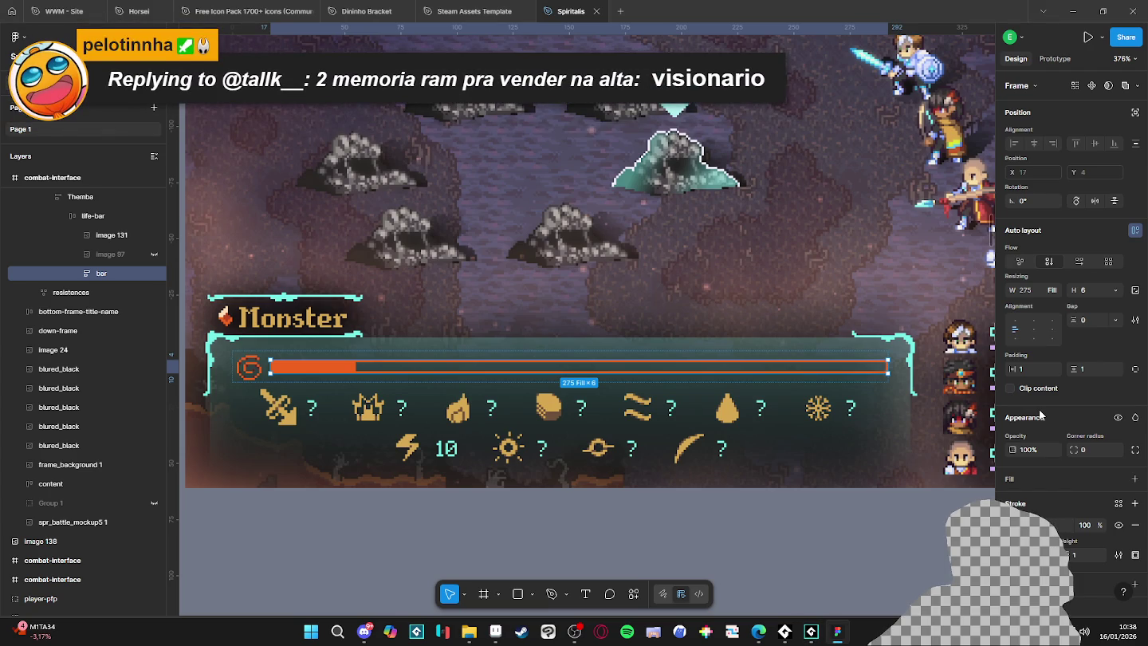
pyautogui.hotkey('alt', 'Tab')
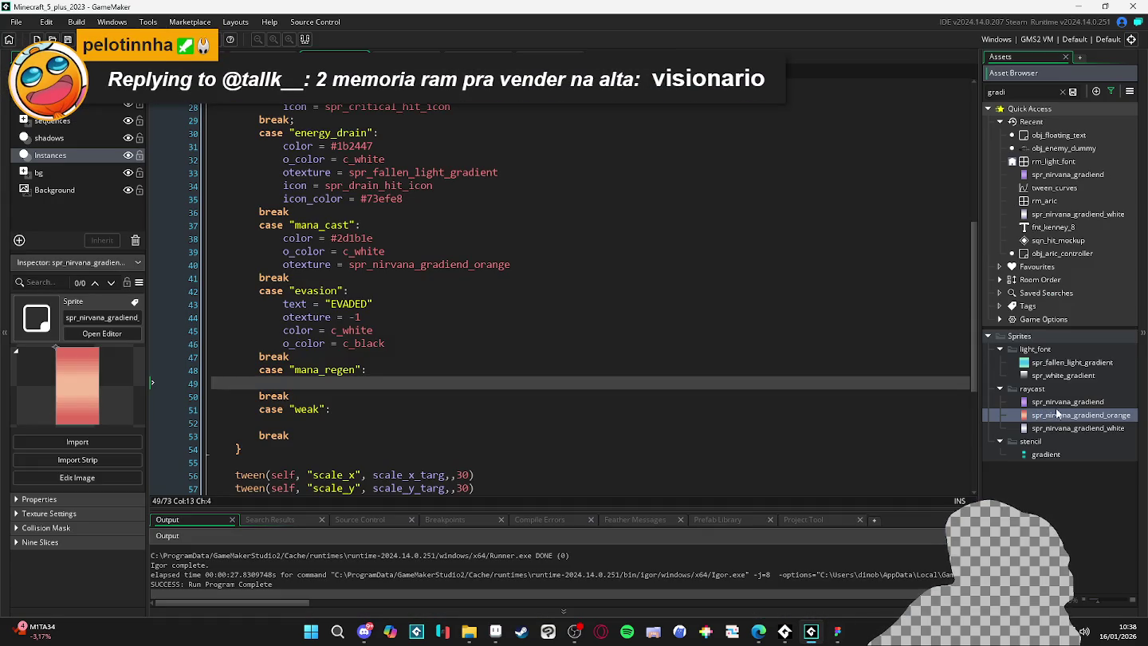
pyautogui.press('Up')
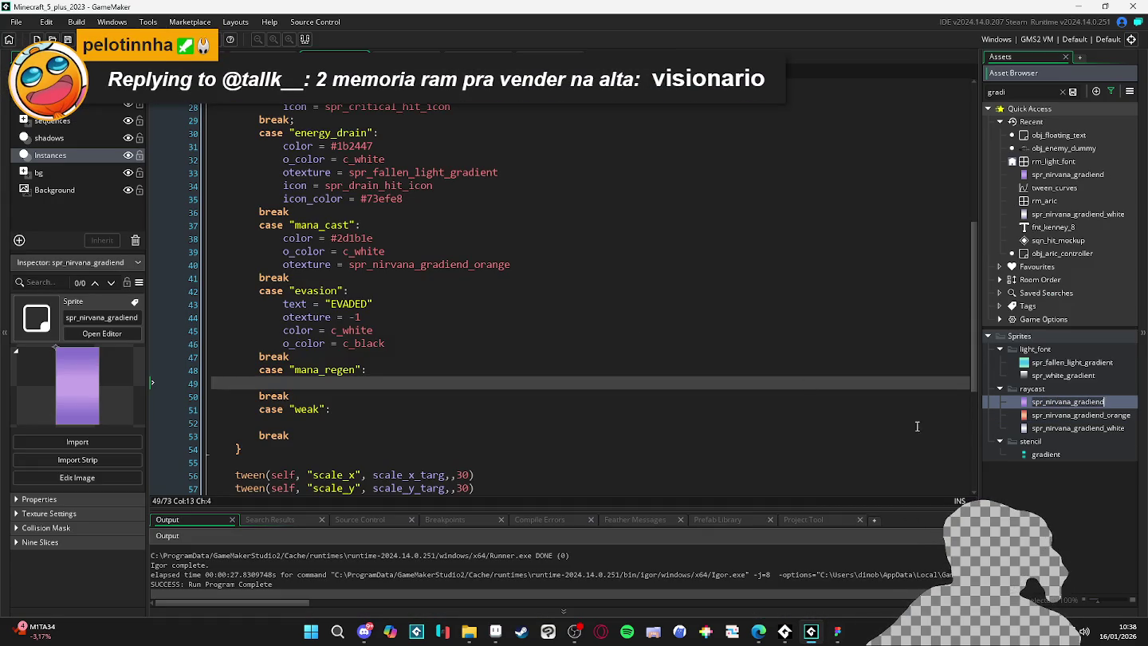
pyautogui.press('Down')
pyautogui.click(402, 264)
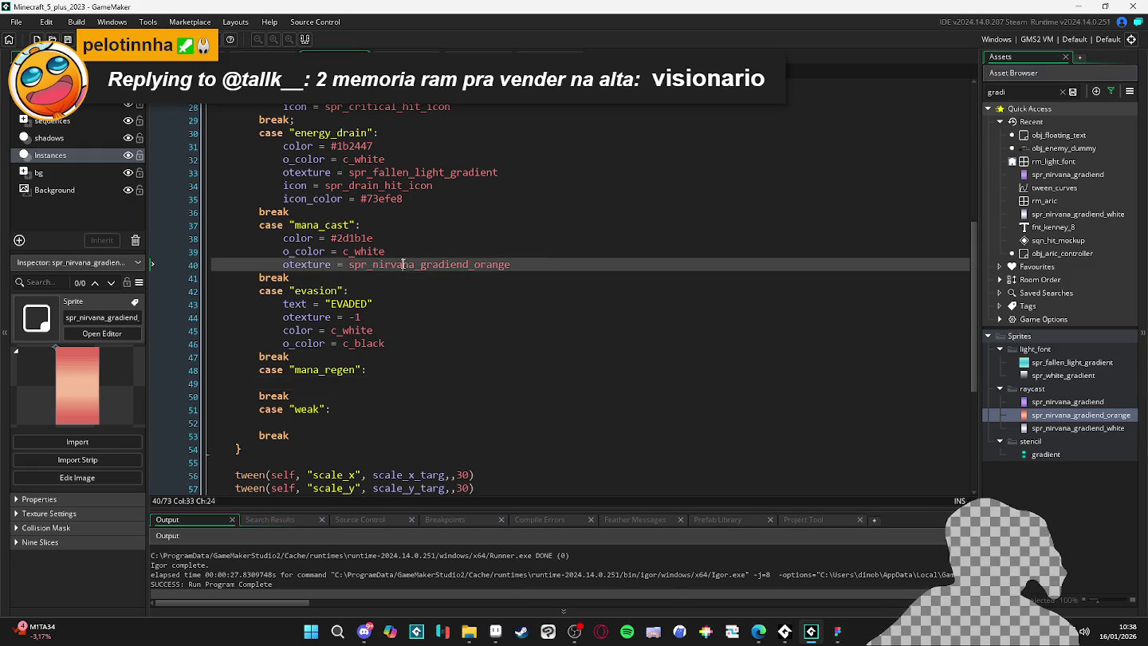
pyautogui.hotkey('alt', 'Tab')
pyautogui.scroll(-5, 527, 370)
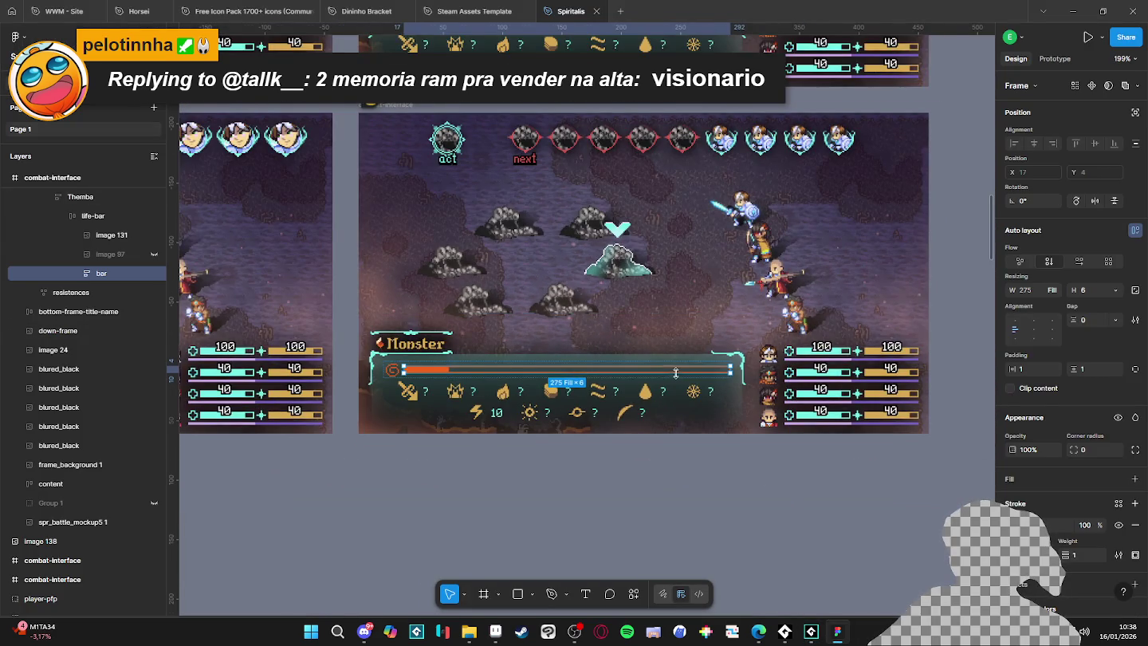
# Return from Figma to the obj_floating_text Create code showing the mana_cast orange texture.
pyautogui.hotkey('alt', 'Tab')
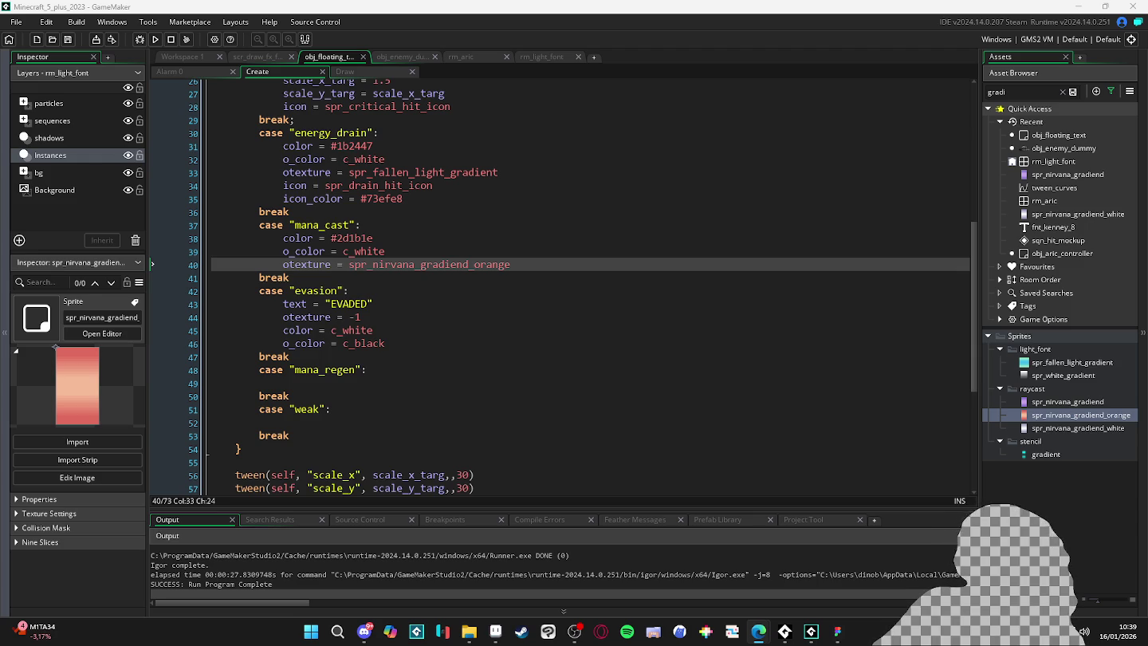
# Scroll to the end of the switch cases and inspect the blank line before the tweens.
pyautogui.scroll(-3, 479, 380)
pyautogui.click(401, 375)
pyautogui.click(401, 369)
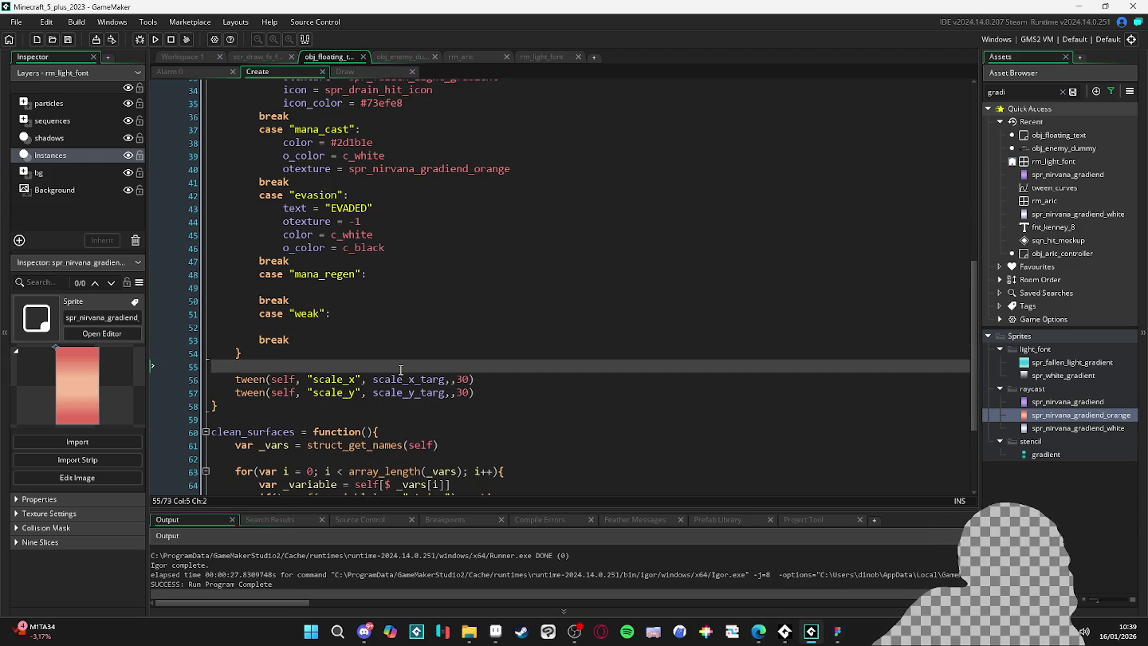
pyautogui.click(468, 392)
pyautogui.click(492, 381)
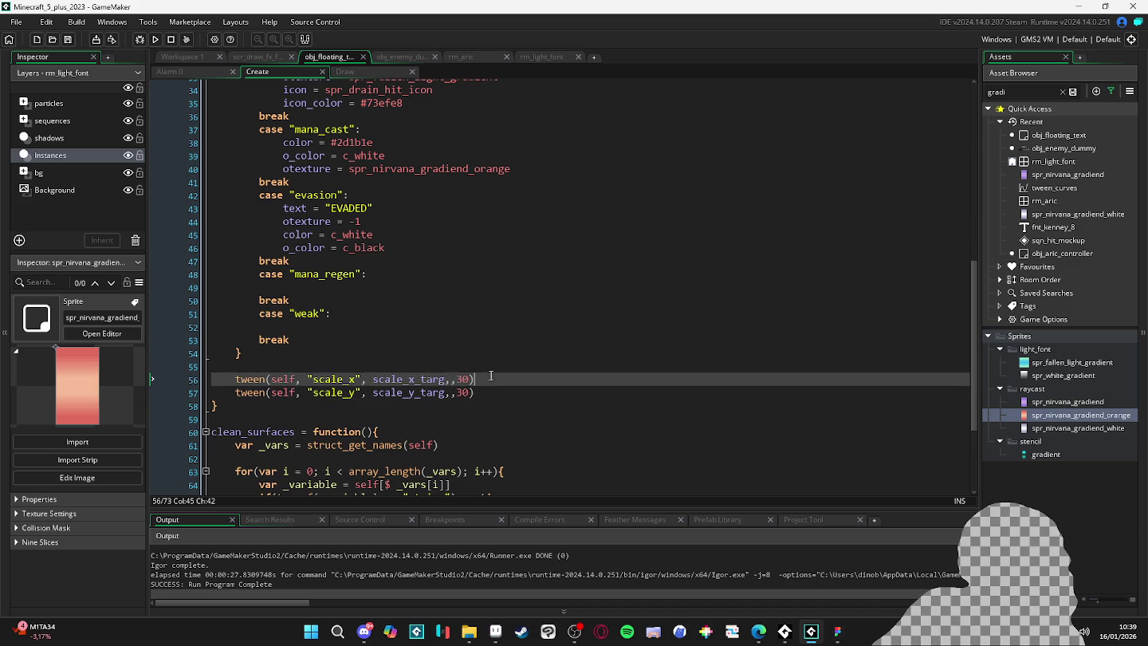
pyautogui.click(486, 368)
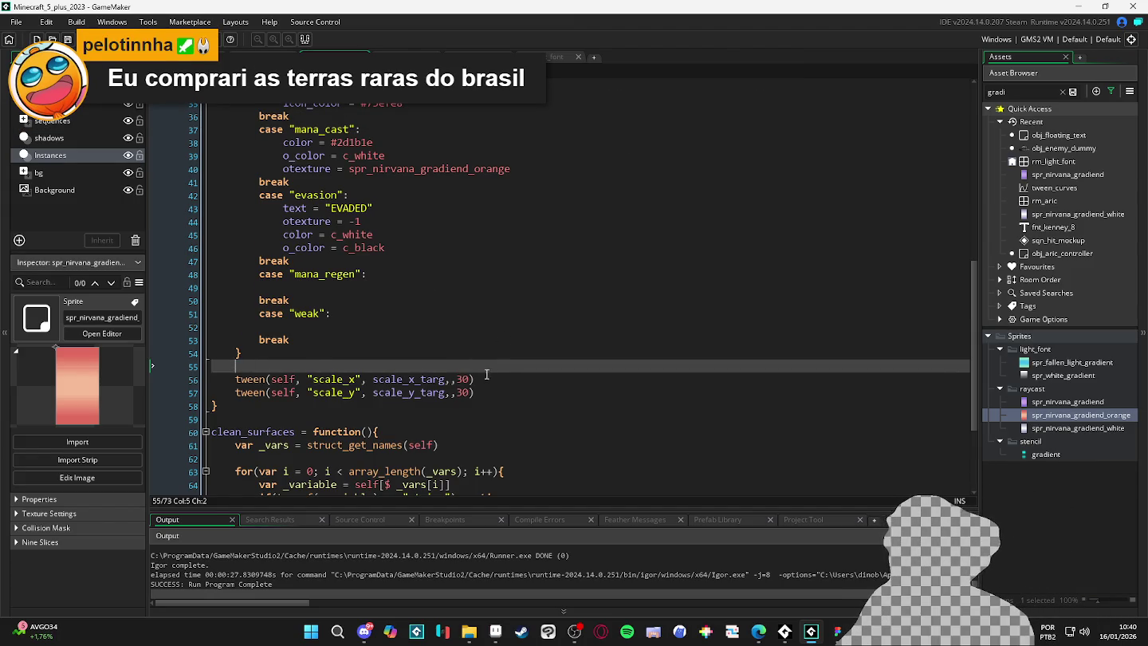
# Review the scale_y and scale_x tween calls, then switch to the Aseprite mockup.
pyautogui.click(512, 394)
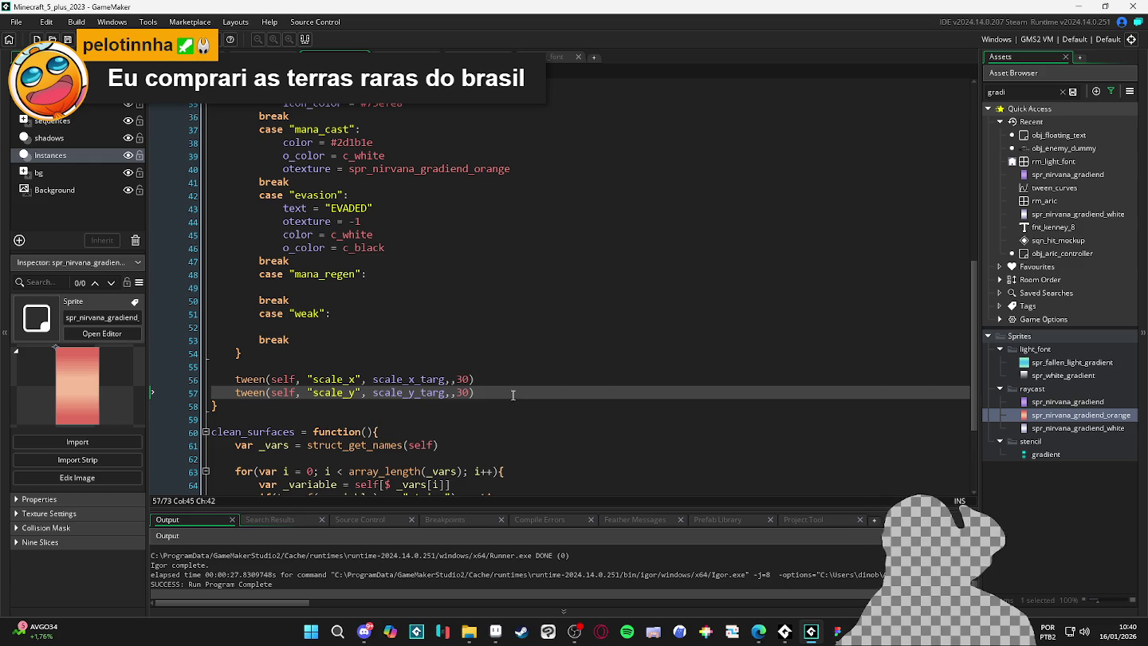
pyautogui.click(505, 373)
pyautogui.click(501, 391)
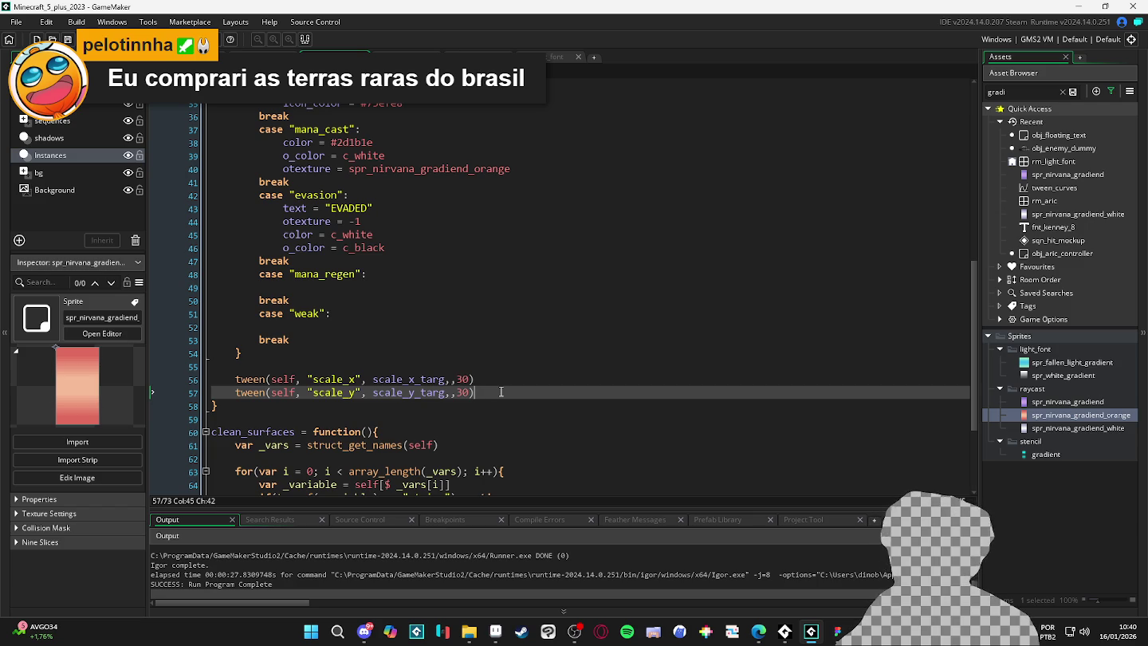
pyautogui.click(491, 380)
pyautogui.click(490, 393)
pyautogui.click(483, 379)
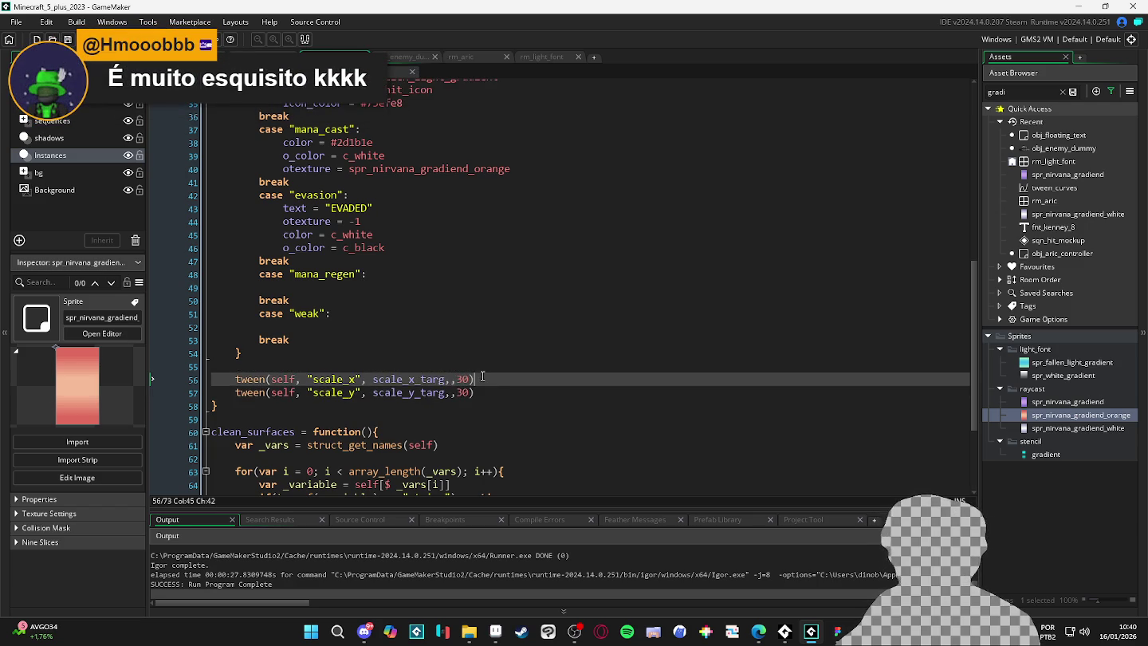
pyautogui.click(488, 393)
pyautogui.click(487, 381)
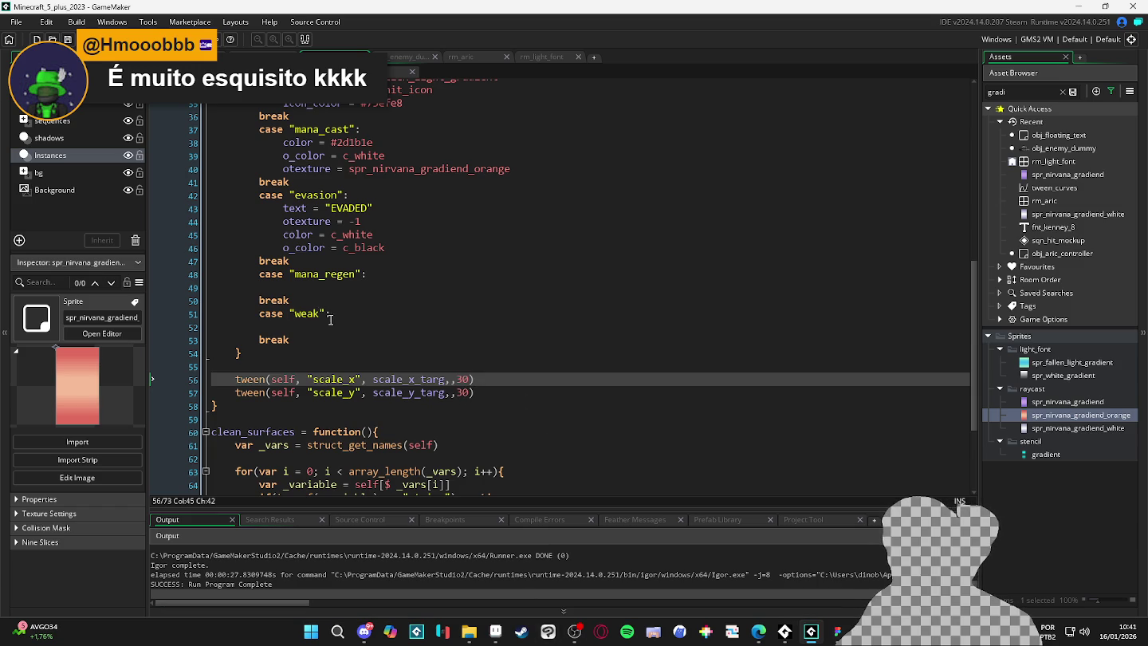
pyautogui.click(495, 632)
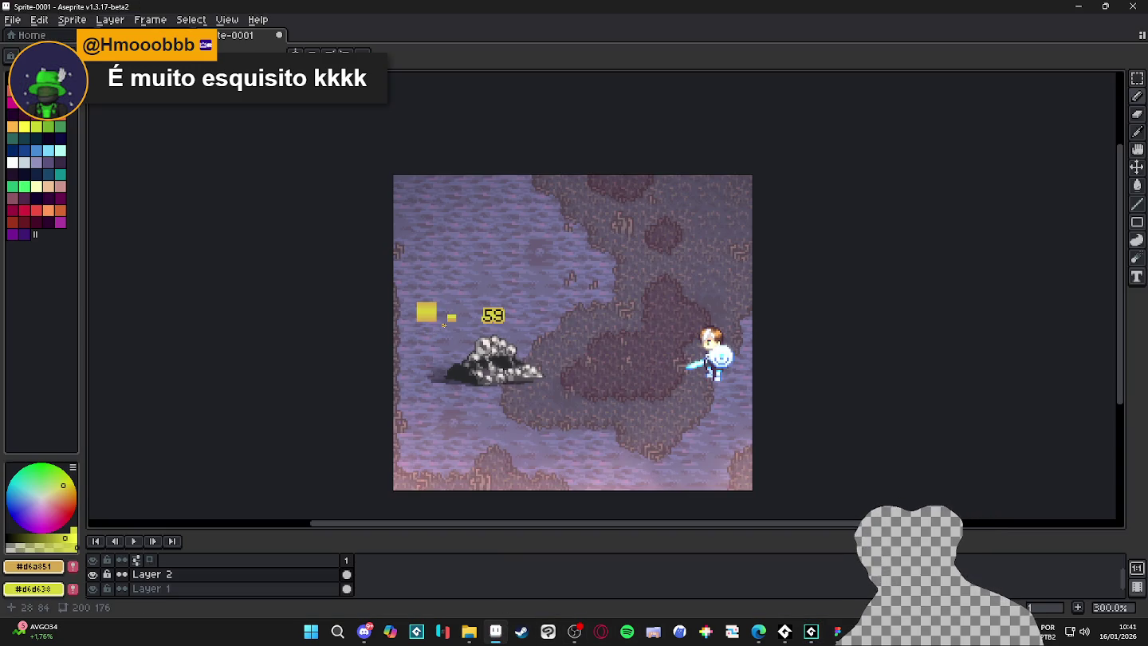
# Glance at the GameMaker code, then return to Aseprite and zoom into the mockup.
pyautogui.hotkey('alt', 'Tab')
pyautogui.hotkey('alt', 'Tab')
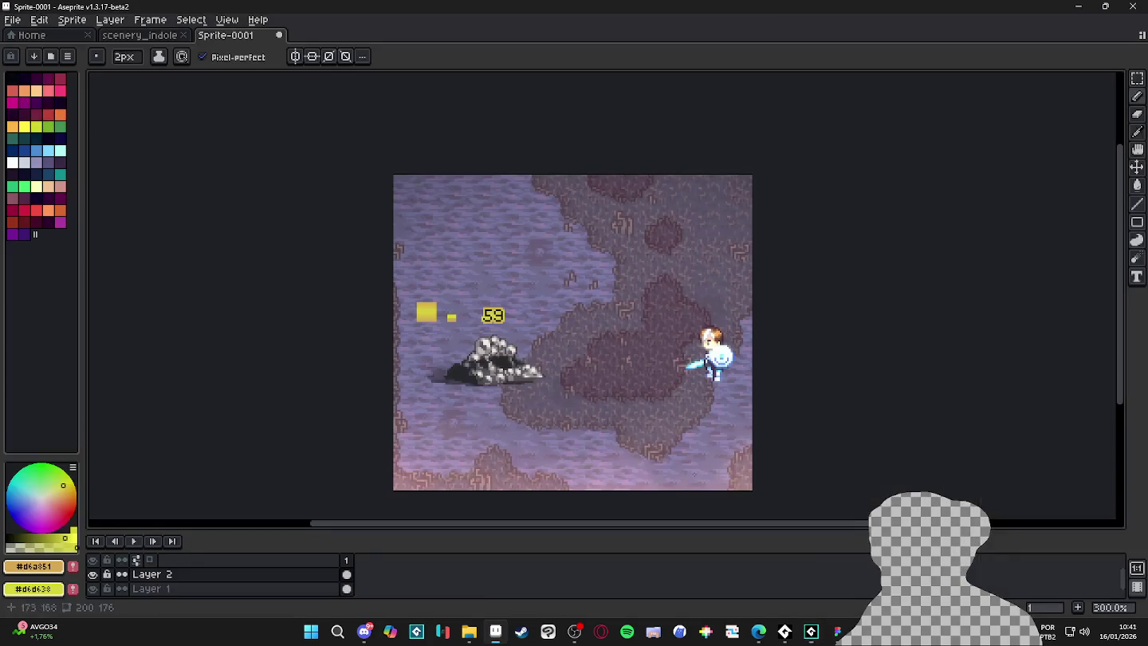
pyautogui.hotkey('alt', 'Tab')
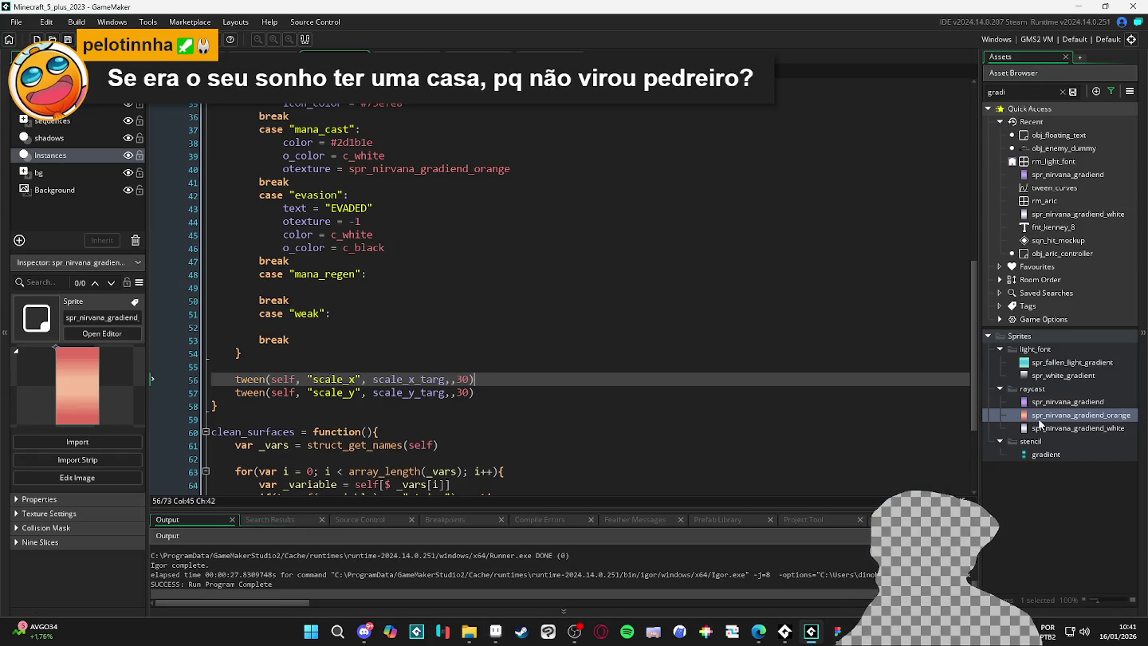
pyautogui.hotkey('alt', 'Tab')
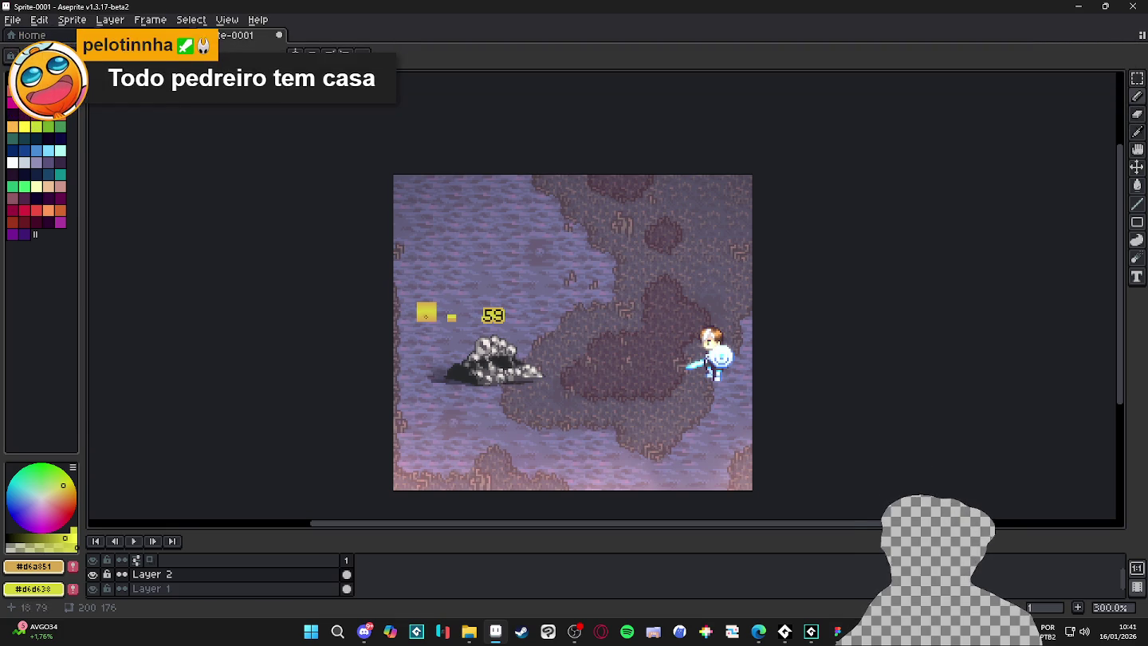
pyautogui.scroll(2, 437, 327)
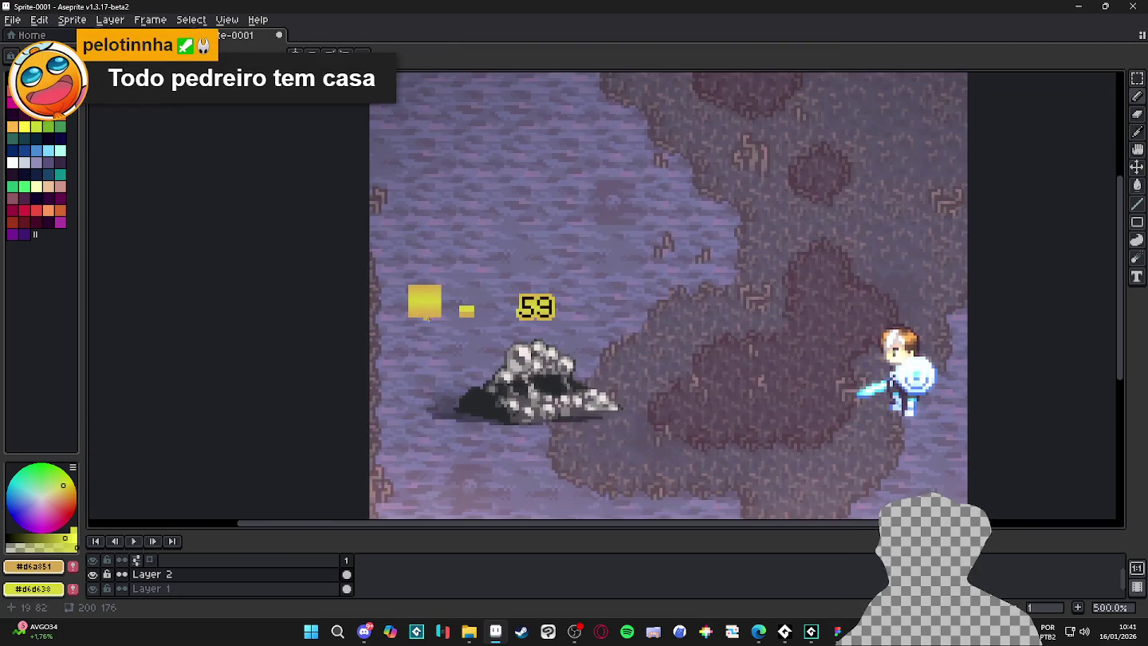
# Clear the selection and marquee-select the yellow gradient square as an 11×11 area.
pyautogui.hotkey('ctrl', 'd')
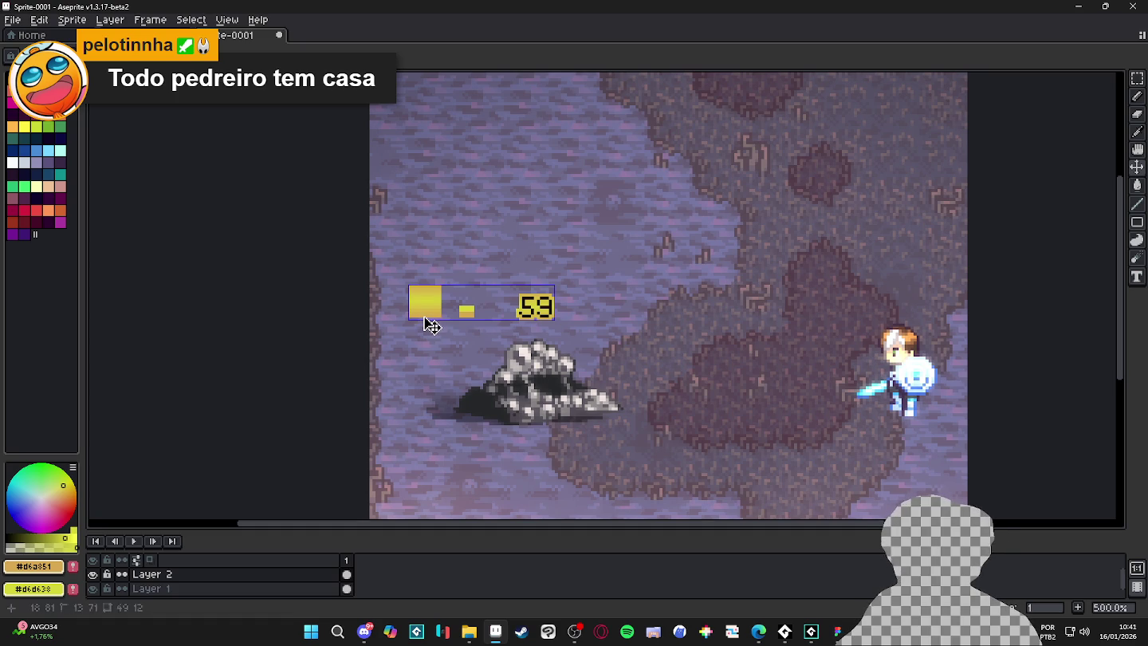
pyautogui.press('m')
pyautogui.scroll(2, 448, 309)
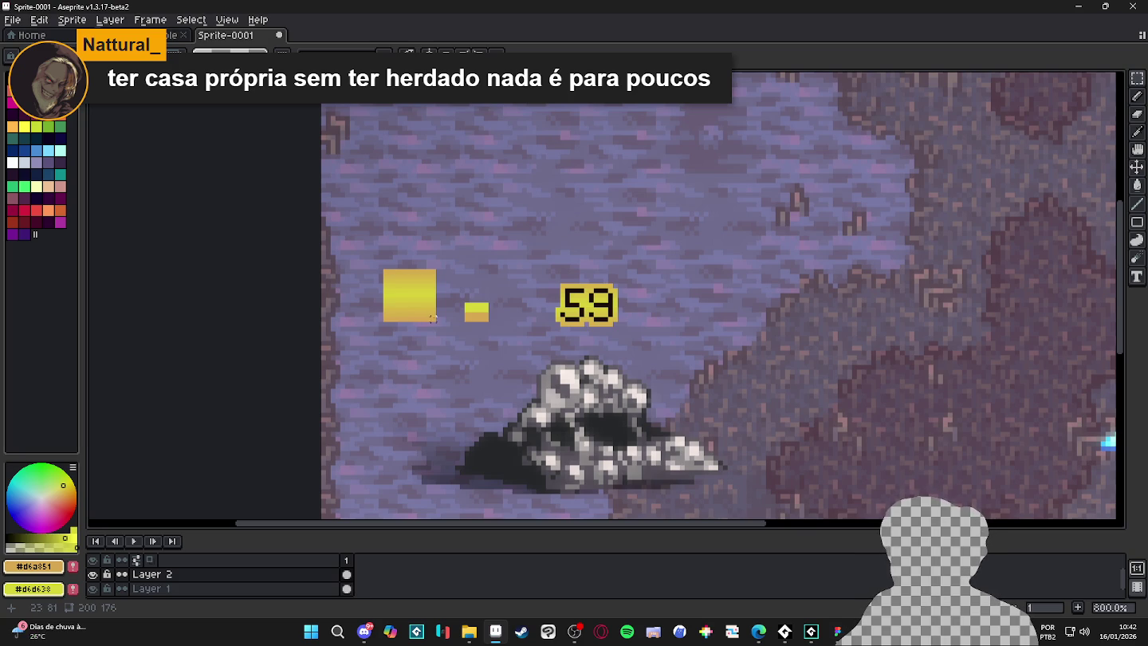
pyautogui.moveTo(413, 284); pyautogui.dragTo(381, 266)
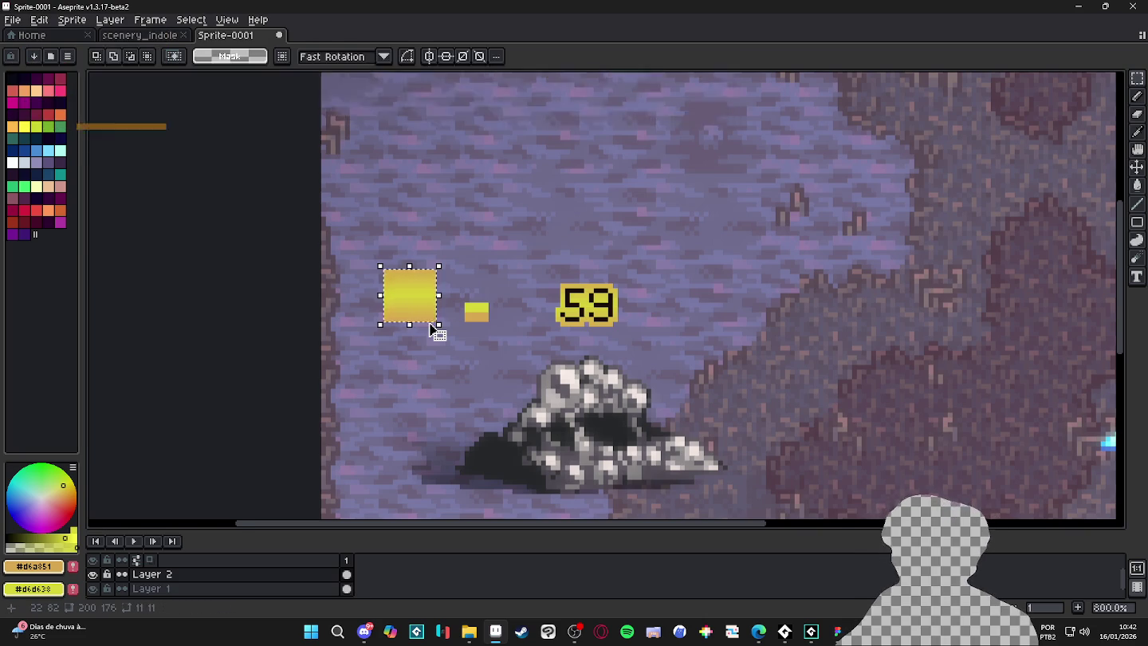
pyautogui.scroll(-2, 437, 328)
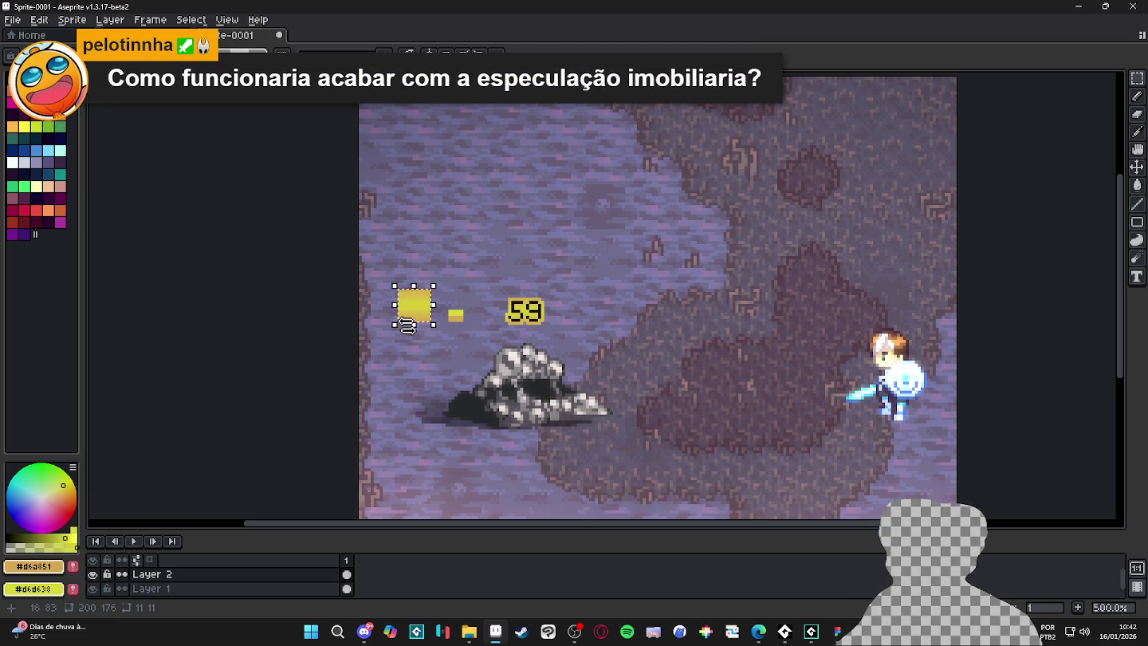
pyautogui.scroll(4, 409, 325)
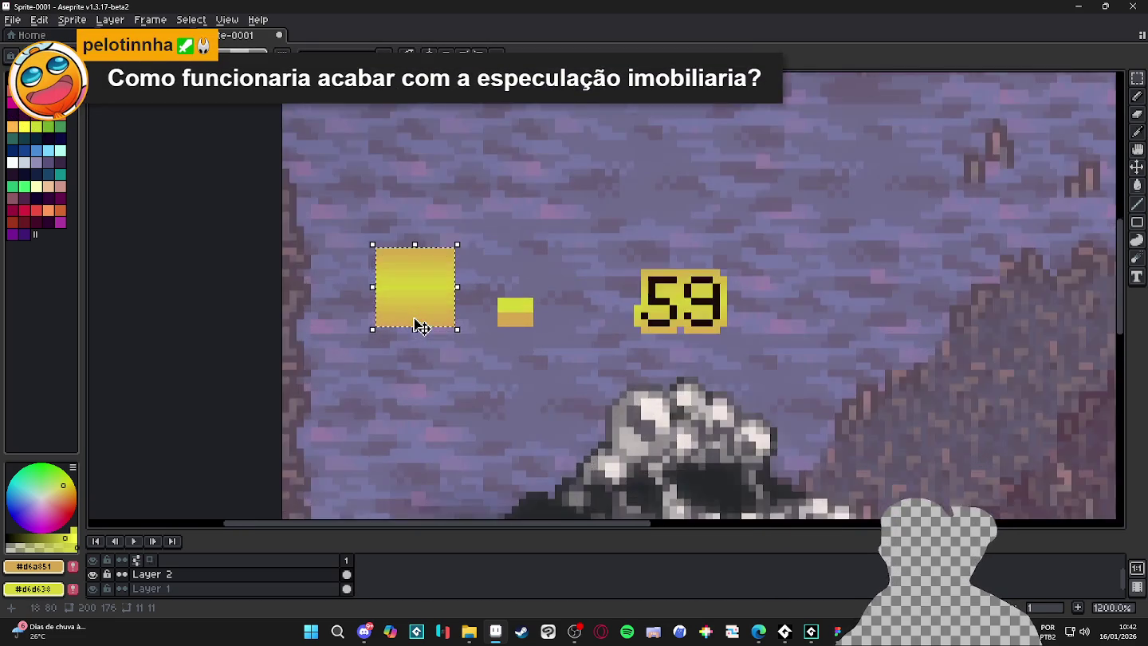
pyautogui.scroll(-3, 415, 319)
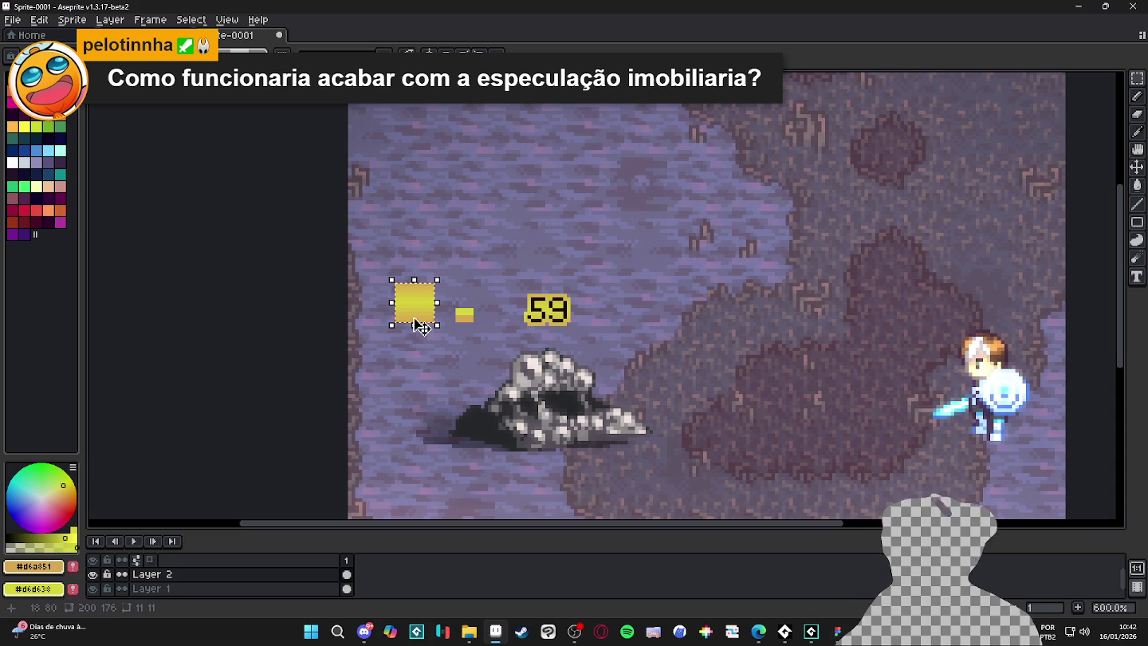
pyautogui.moveTo(415, 320); pyautogui.dragTo(414, 278)
pyautogui.press('b')
pyautogui.press('Down')
pyautogui.press('Up')
pyautogui.press('Right')
pyautogui.press('Left')
pyautogui.press('Down')
pyautogui.press('Down')
pyautogui.press('Left')
pyautogui.press('Right')
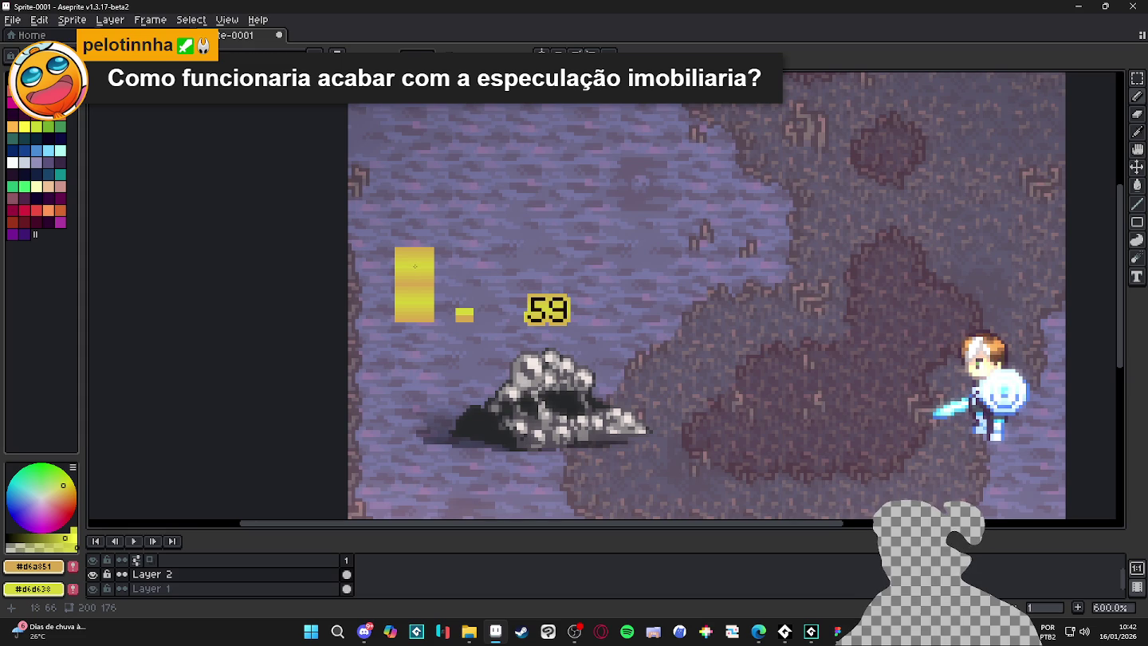
pyautogui.moveTo(415, 266); pyautogui.dragTo(416, 264)
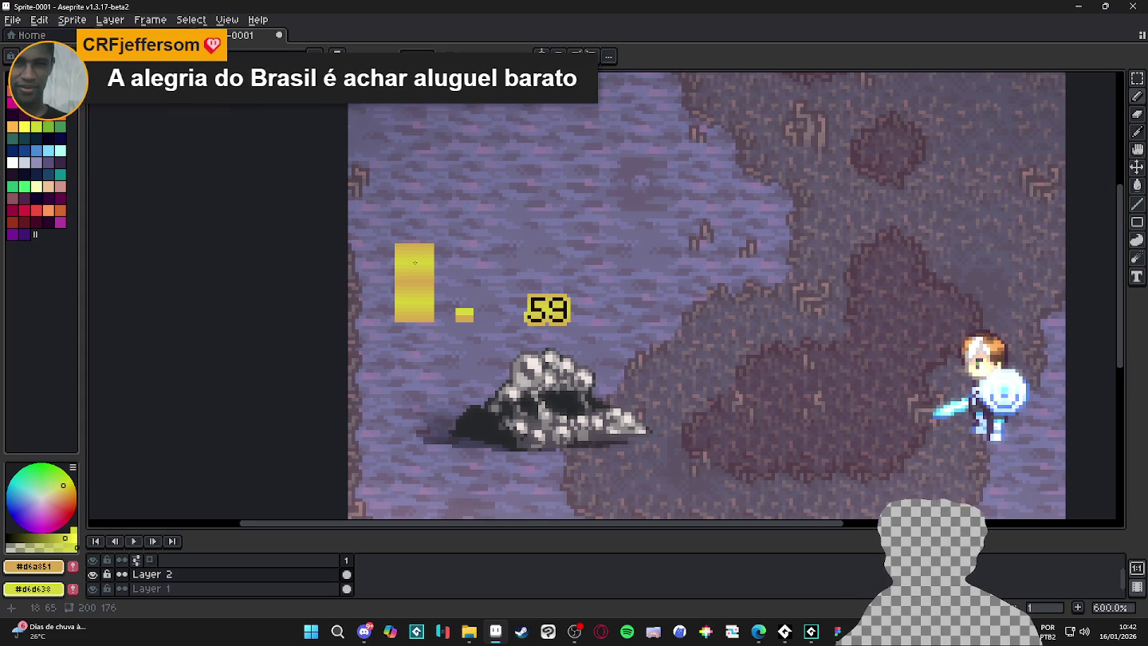
pyautogui.moveTo(414, 263)
pyautogui.mouseDown()
pyautogui.moveTo(471, 285)
pyautogui.moveTo(455, 304)
pyautogui.moveTo(415, 302)
pyautogui.mouseUp()
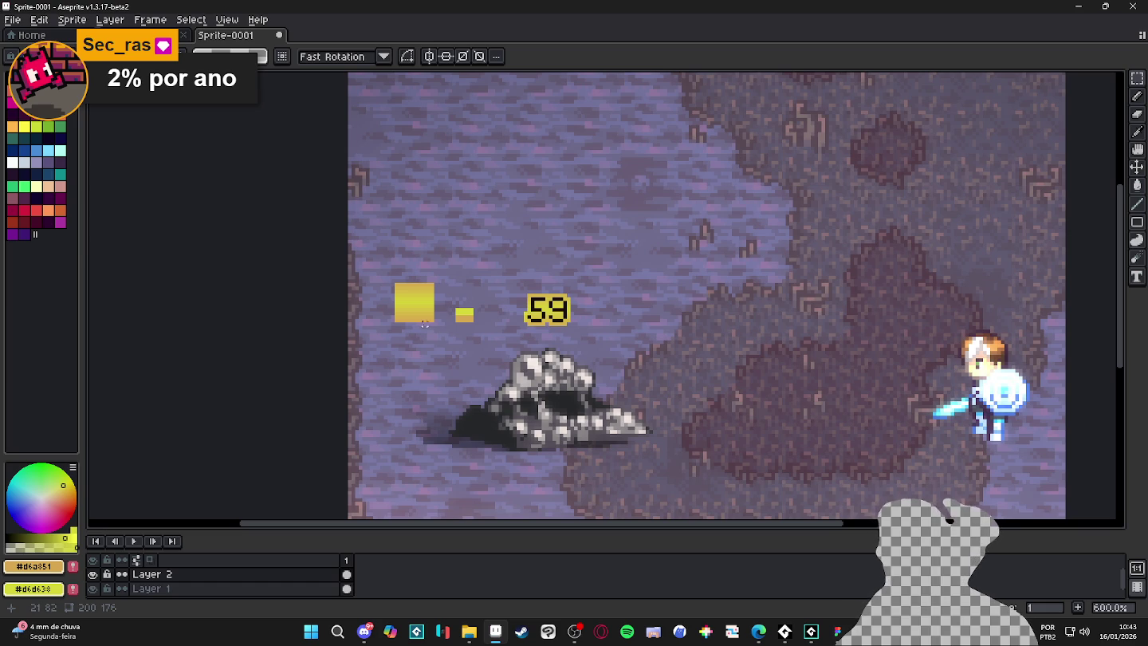
# Adjust the selection around the yellow square, zoom over the mockup, then return to GameMaker.
pyautogui.moveTo(429, 320)
pyautogui.mouseDown()
pyautogui.moveTo(403, 296)
pyautogui.moveTo(437, 325)
pyautogui.mouseUp()
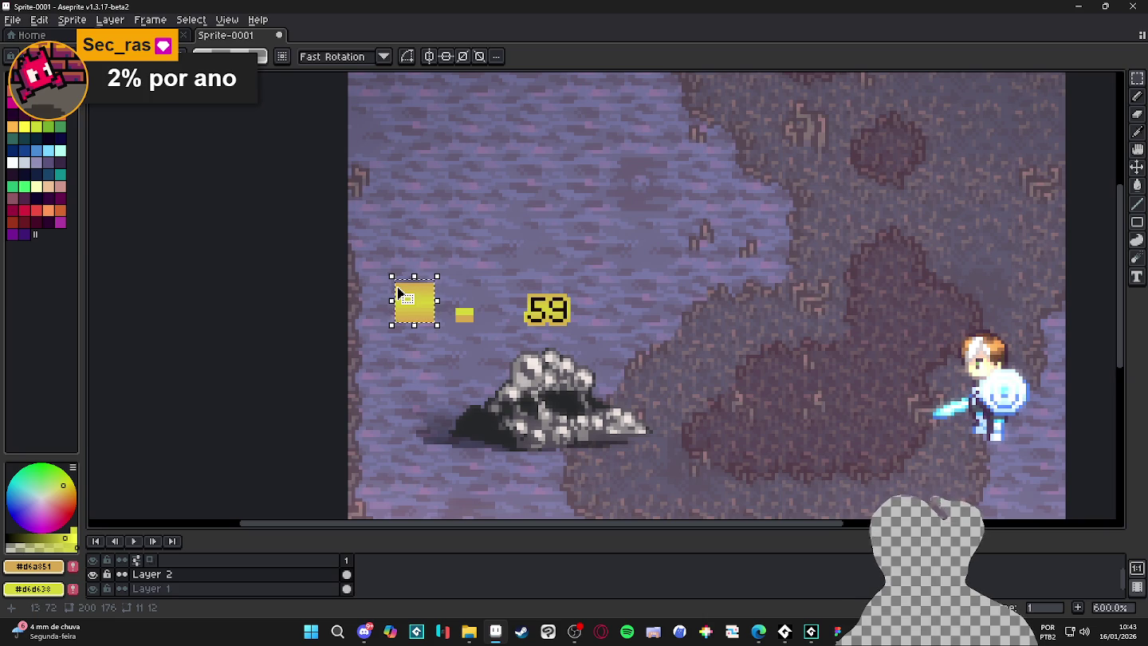
pyautogui.click(396, 287)
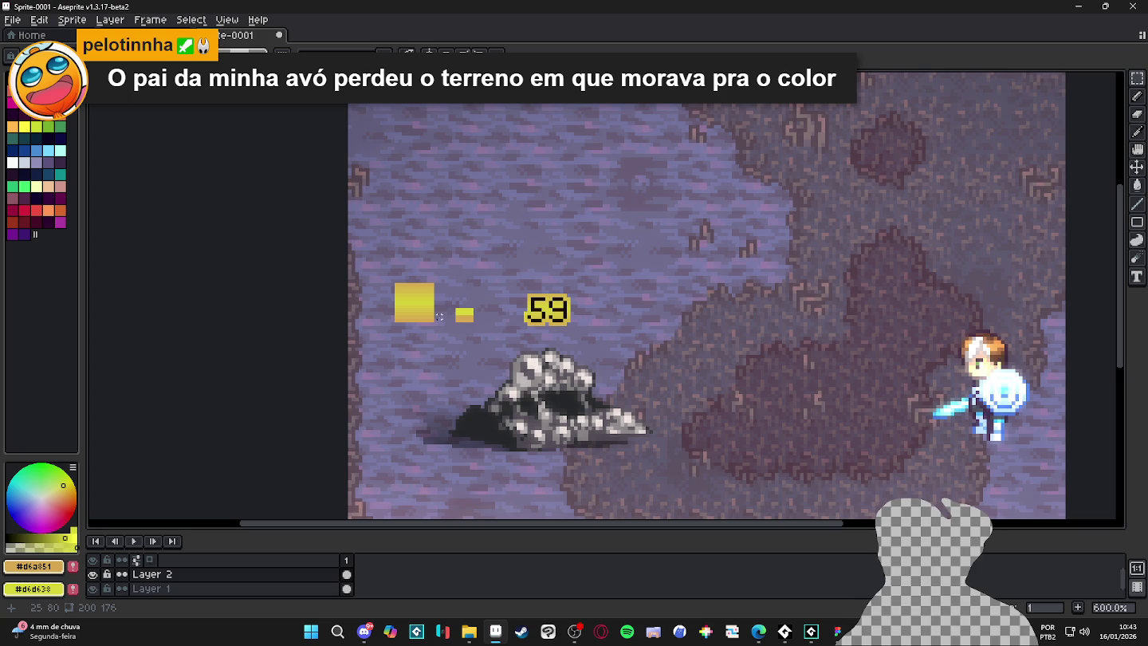
pyautogui.scroll(-3, 439, 317)
pyautogui.scroll(2, 464, 315)
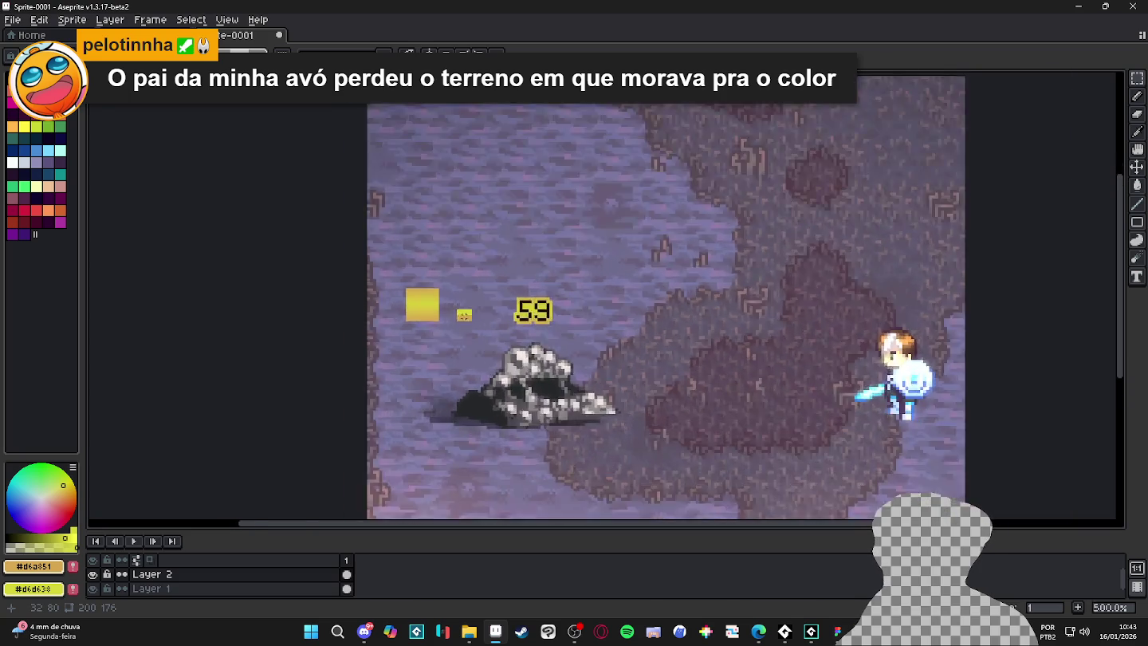
pyautogui.scroll(-3, 464, 315)
pyautogui.scroll(4, 464, 315)
pyautogui.scroll(-4, 464, 315)
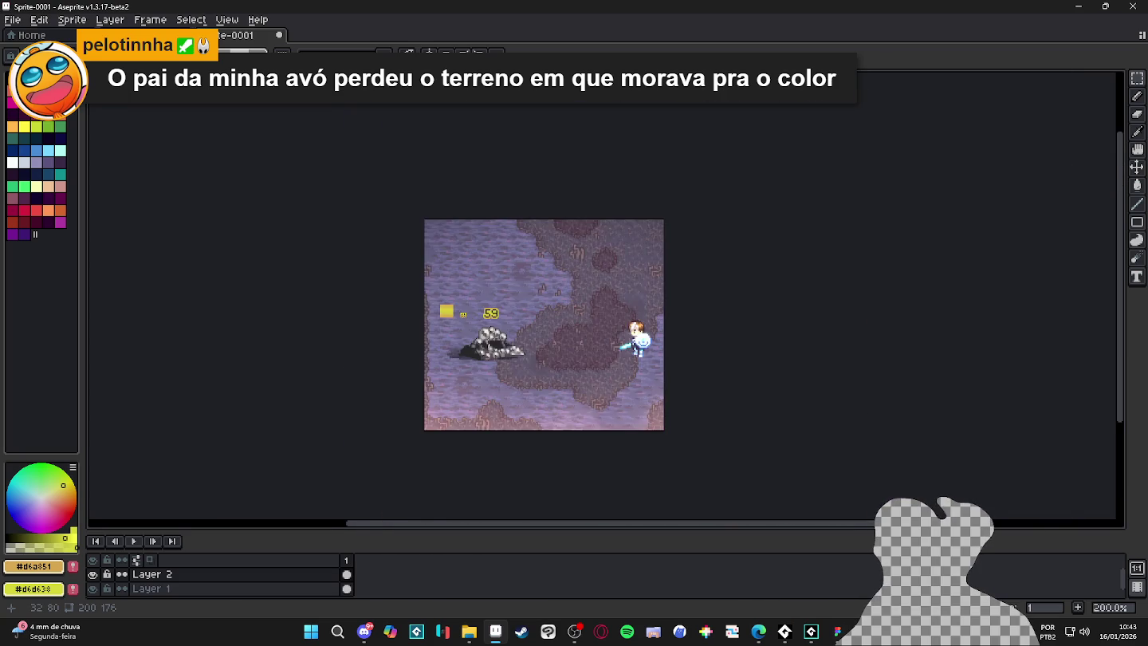
pyautogui.scroll(2, 470, 317)
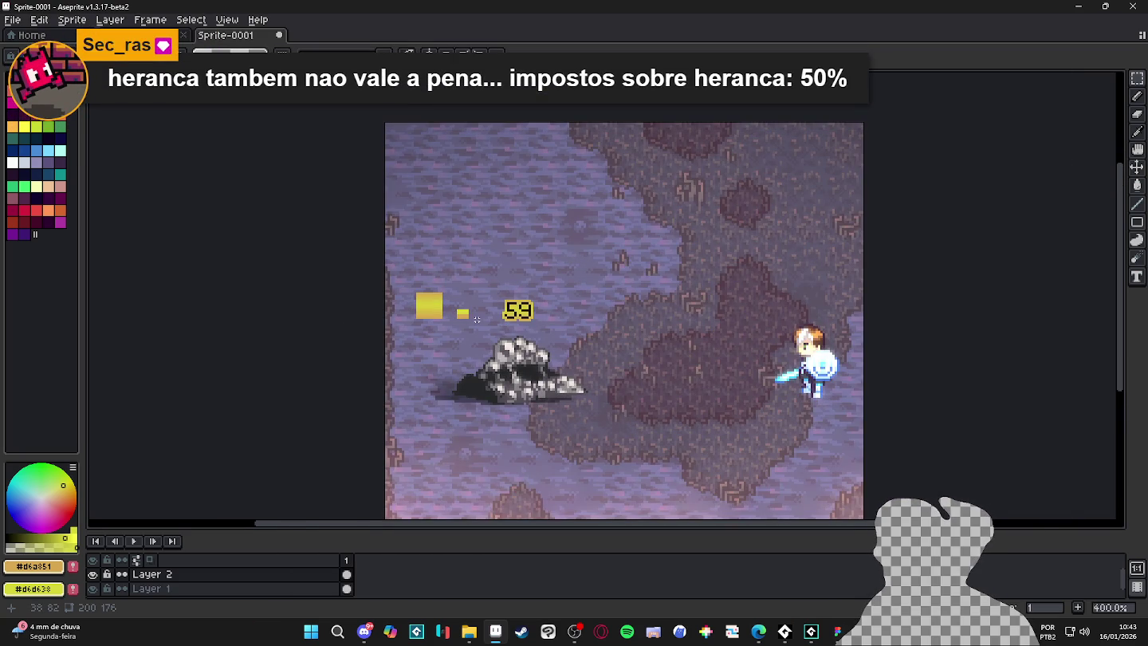
pyautogui.click(811, 638)
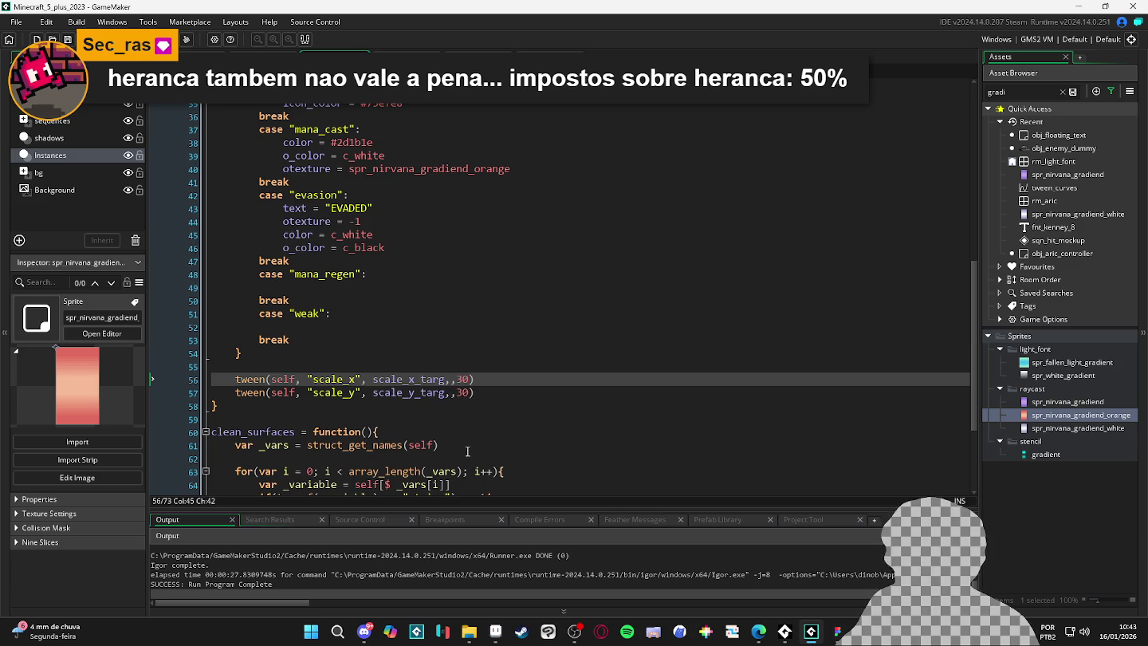
pyautogui.click(394, 436)
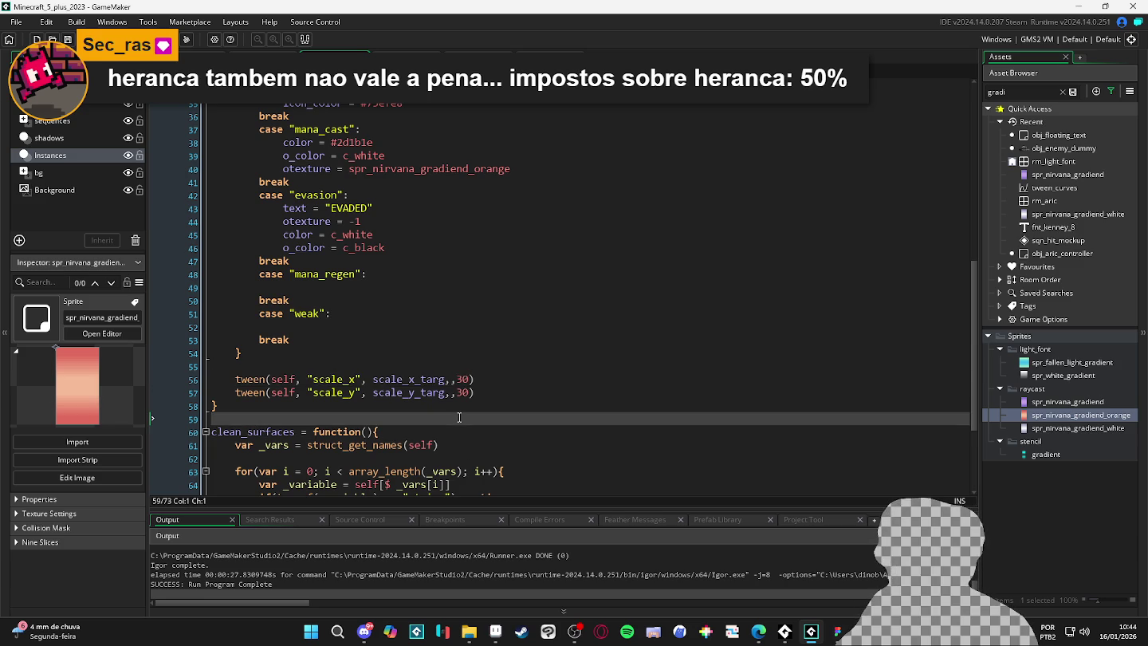
pyautogui.click(464, 405)
pyautogui.click(470, 393)
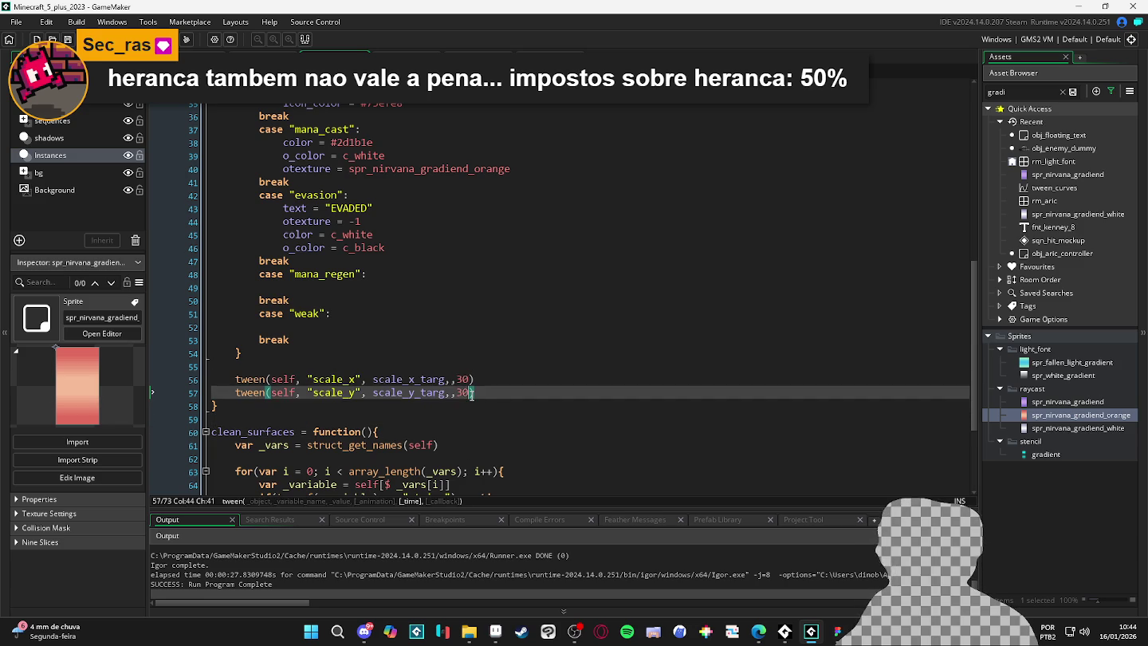
pyautogui.click(482, 367)
pyautogui.click(472, 355)
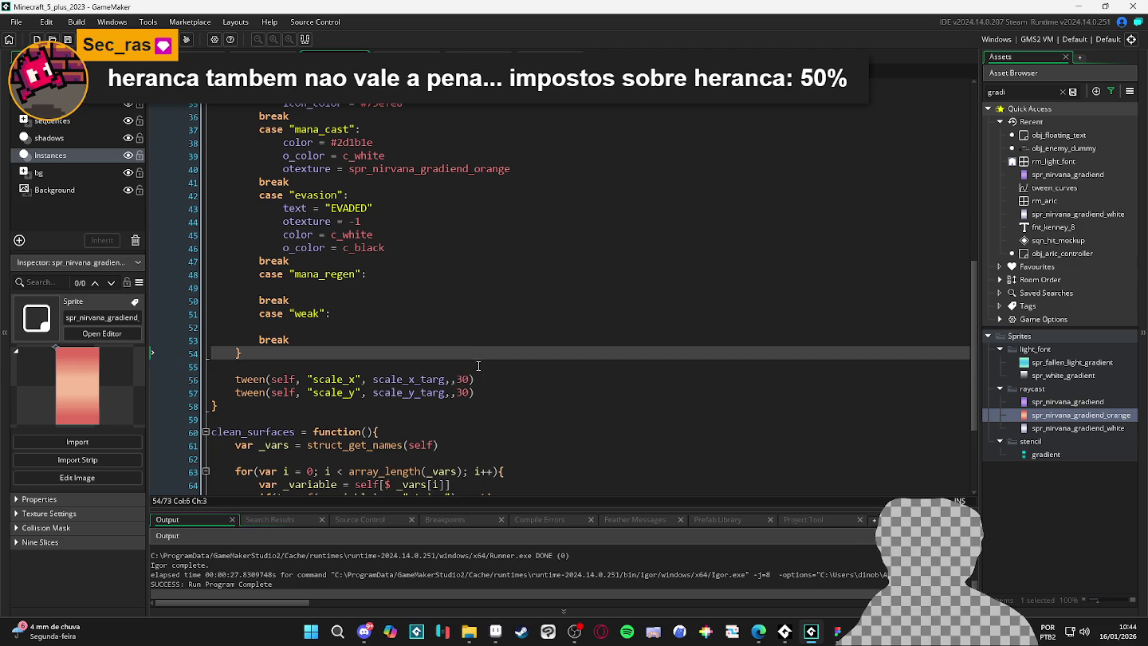
pyautogui.click(478, 366)
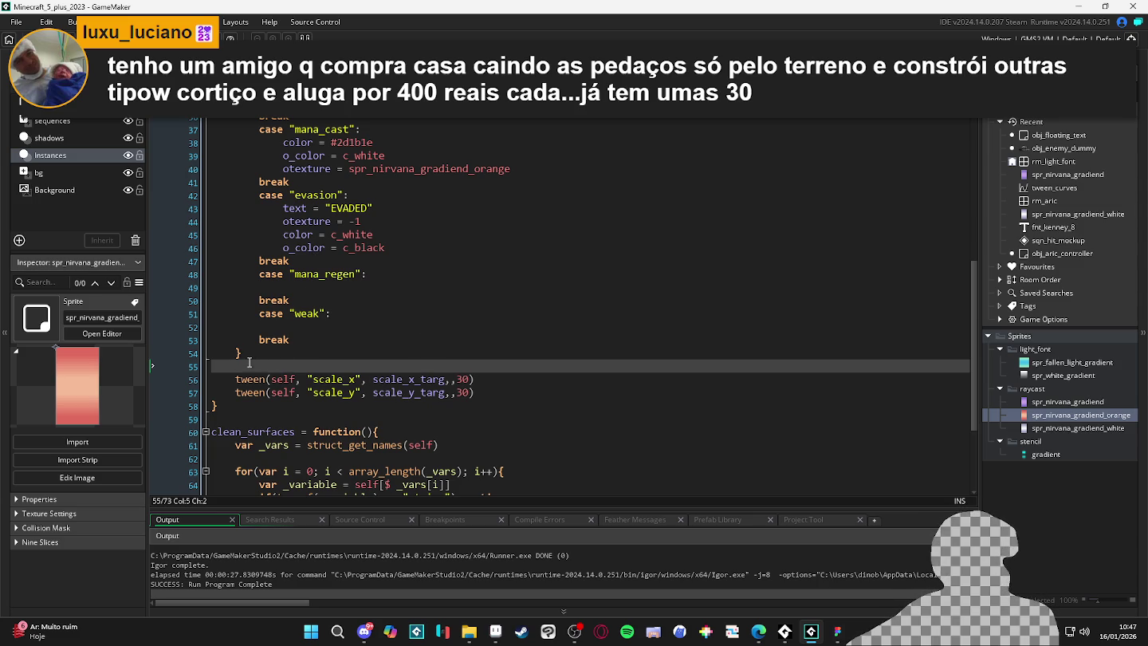
# Insert a space before the 30 argument in the scale_x and scale_y tween calls on lines 56–57.
pyautogui.click(253, 400)
pyautogui.click(494, 393)
pyautogui.click(524, 407)
pyautogui.click(514, 396)
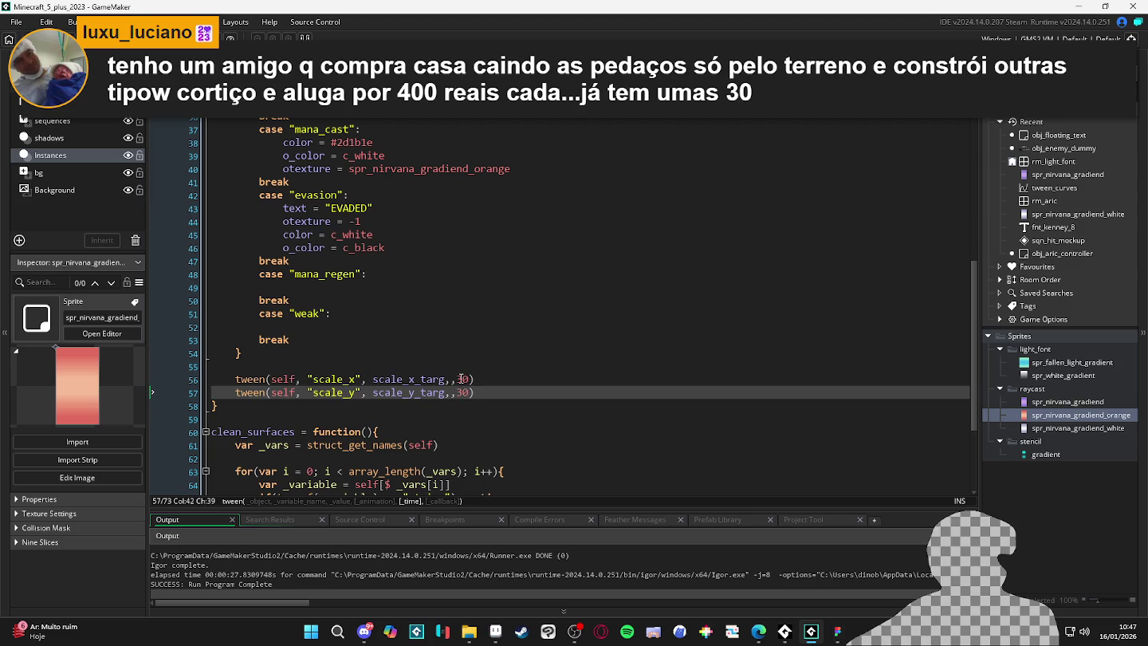
pyautogui.click(457, 393)
pyautogui.click(463, 380)
pyautogui.press('BackSpace')
pyautogui.press('BackSpace')
pyautogui.write('3')
pyautogui.click(504, 390)
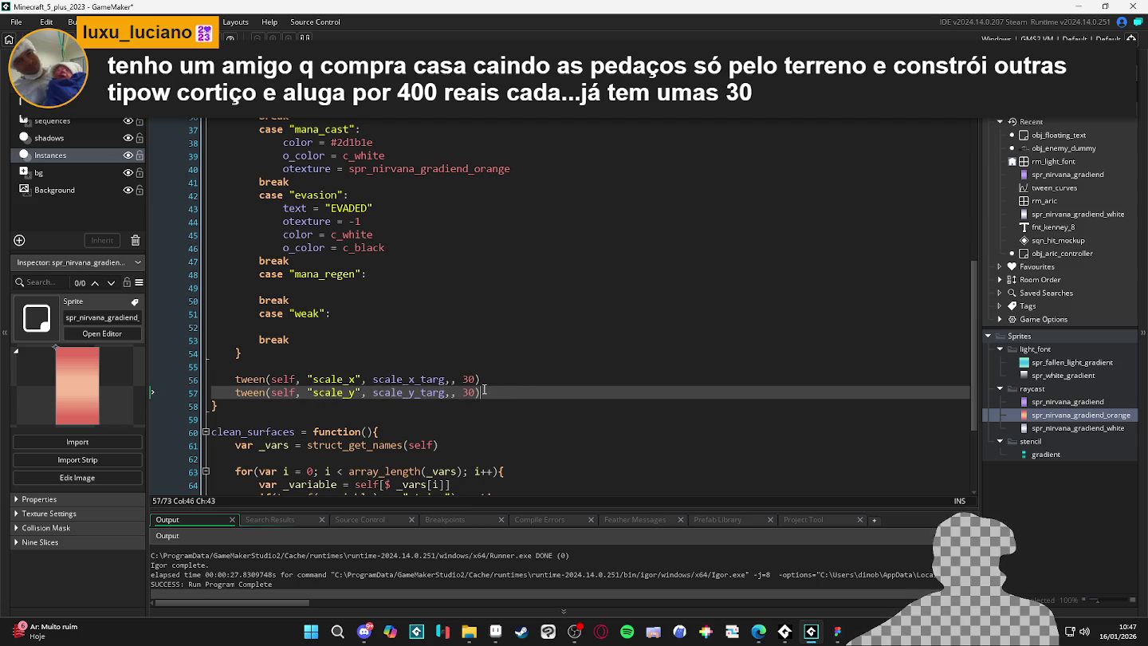
pyautogui.click(499, 376)
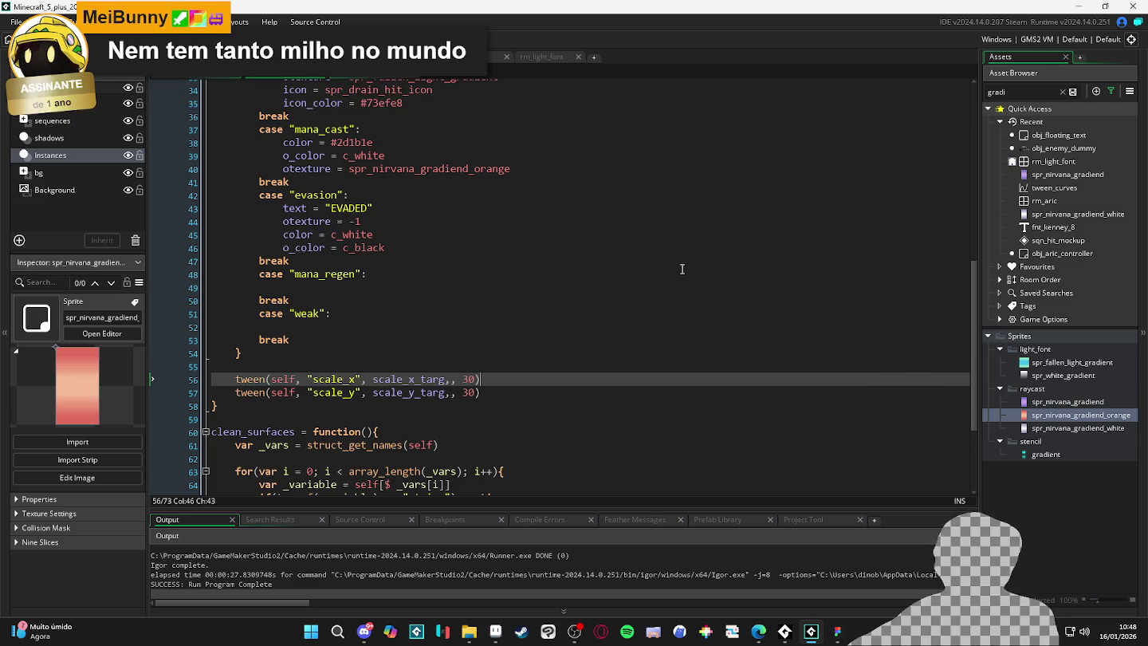
# Zoom into the Aseprite mockup and marquee the yellow gradient square to measure its size.
pyautogui.hotkey('alt', 'Tab')
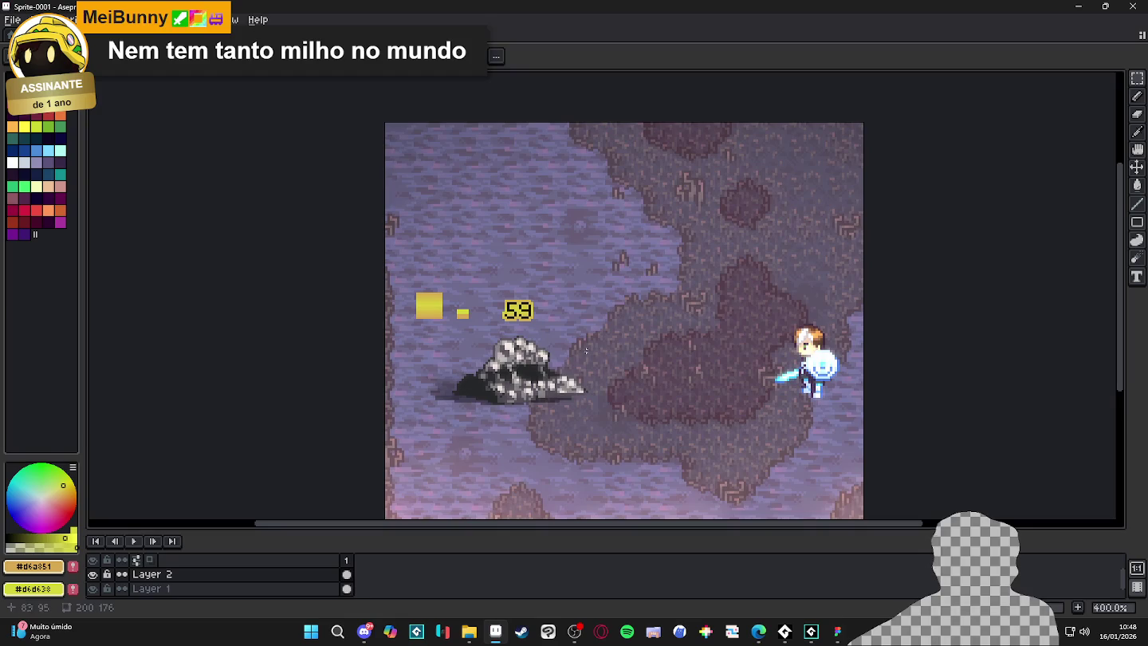
pyautogui.scroll(3, 541, 329)
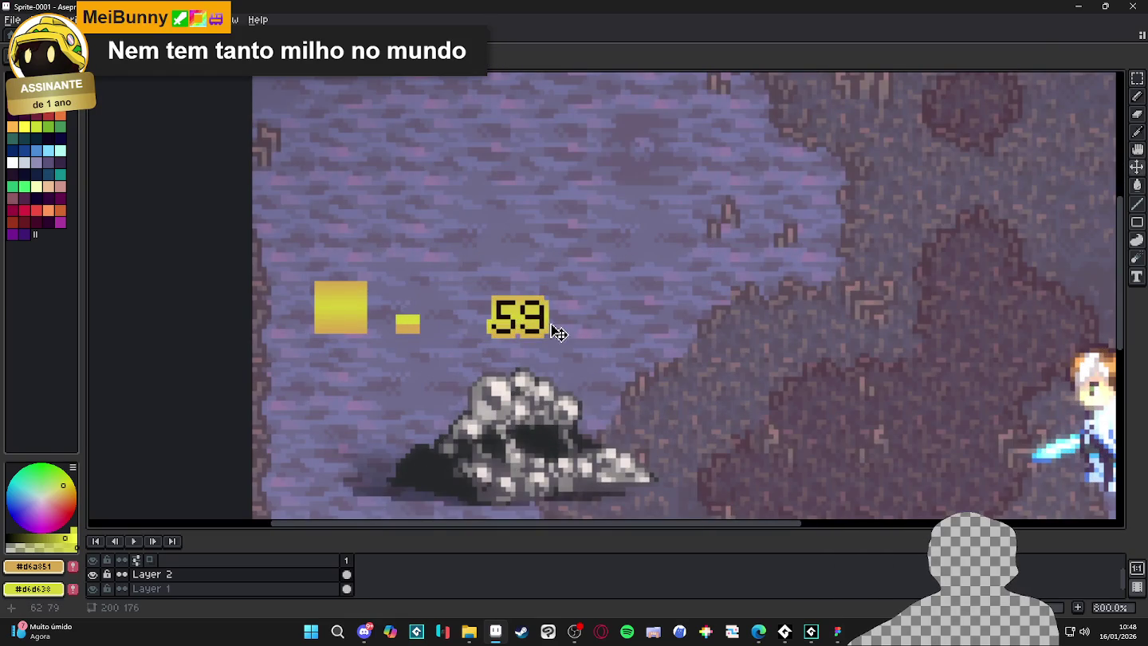
pyautogui.scroll(2, 501, 319)
pyautogui.moveTo(223, 264); pyautogui.dragTo(302, 342)
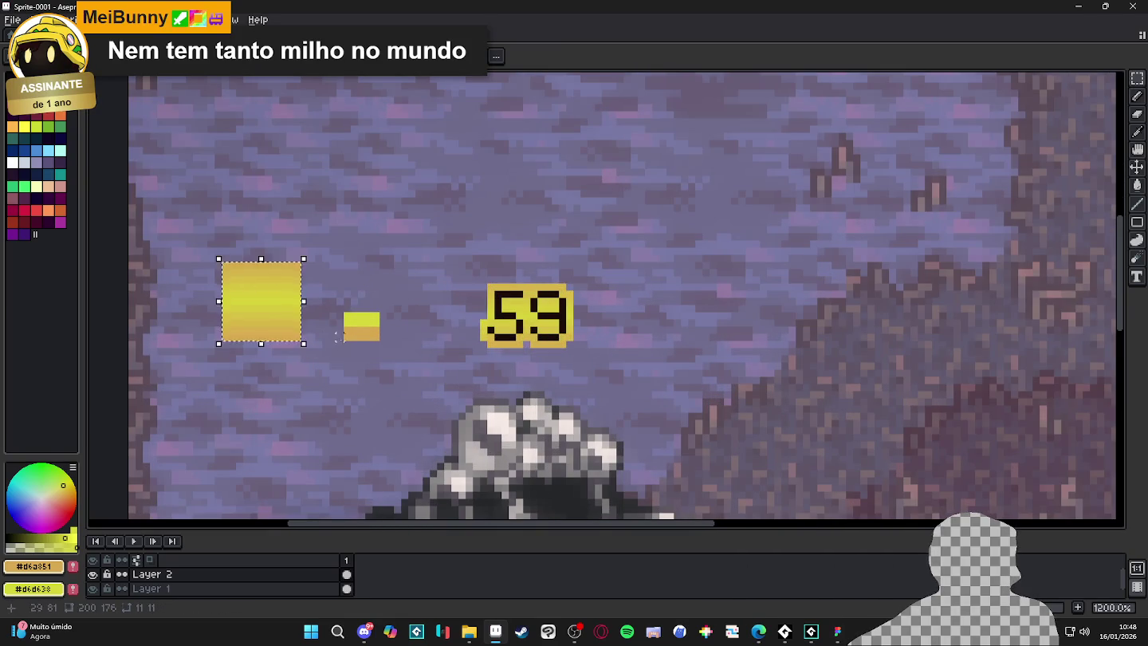
# Back in GameMaker, select the spr_nirvana_gradiend_orange sprite and bring up its context menu.
pyautogui.hotkey('alt', 'Tab')
pyautogui.click(1068, 429)
pyautogui.click(1058, 420)
pyautogui.rightClick(1057, 420)
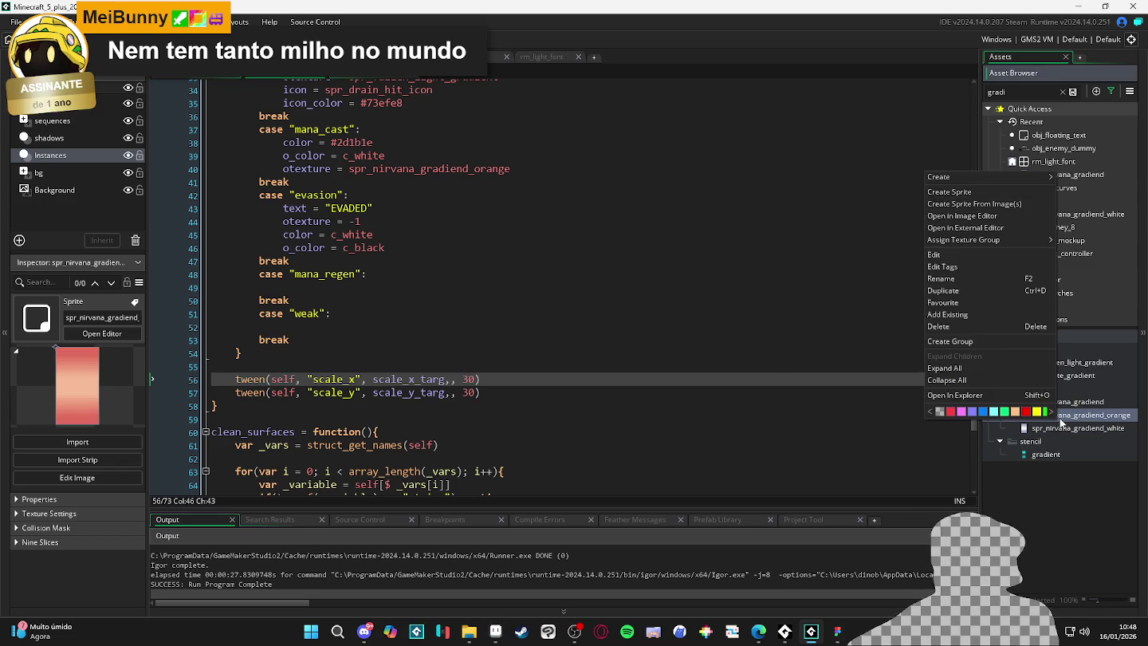
# Show the orange gradient's image file in Explorer and bring it up in Aseprite.
pyautogui.click(978, 397)
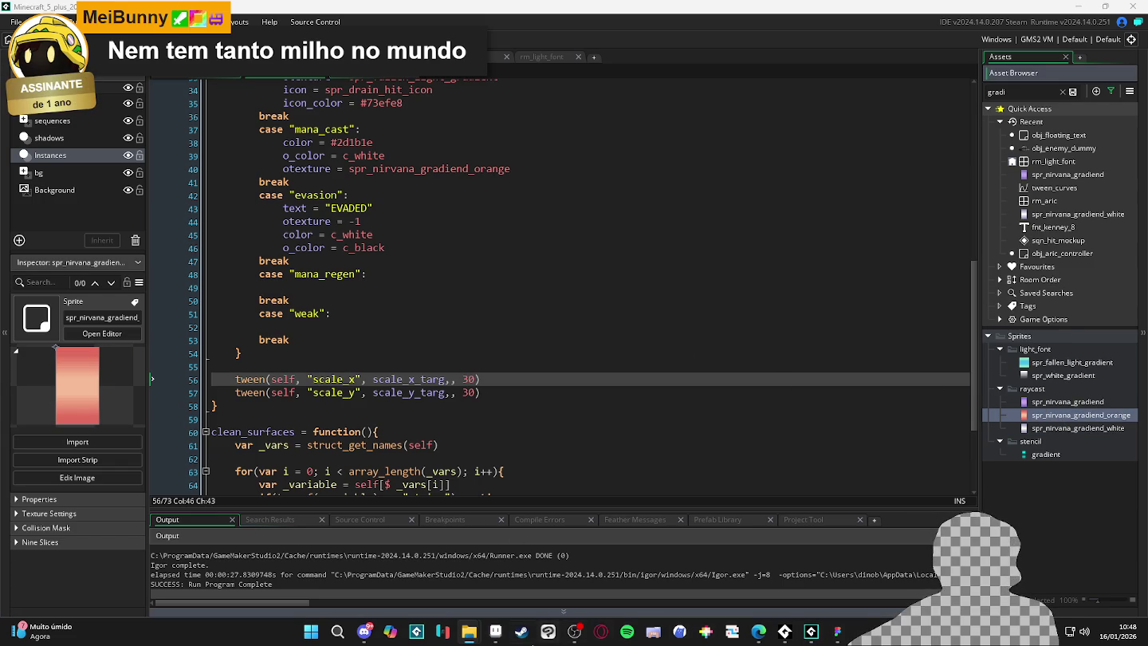
pyautogui.click(501, 638)
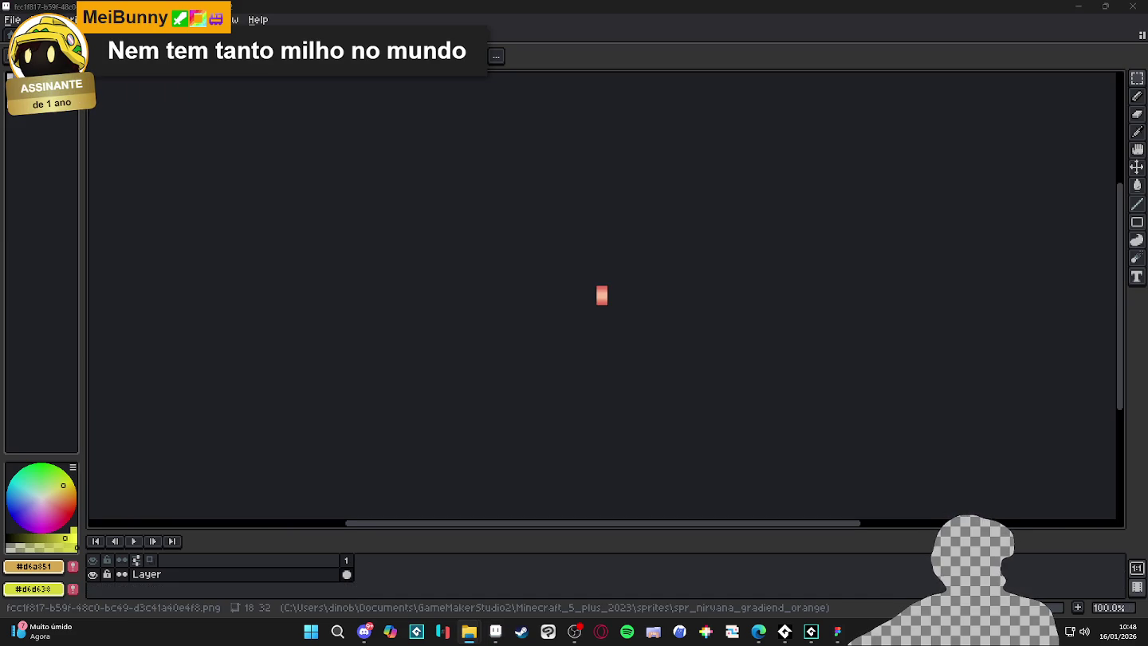
# Sample the 59 badge's yellow from the mockup as the secondary colour, then return to the gradient sprite.
pyautogui.scroll(8, 573, 328)
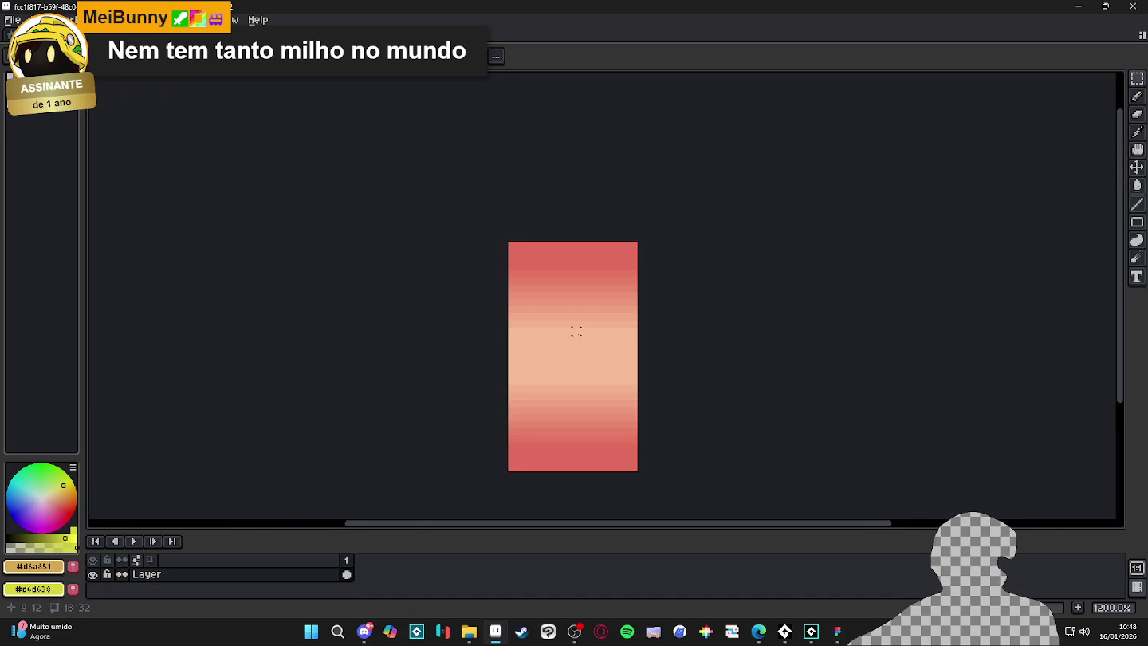
pyautogui.click(36, 56)
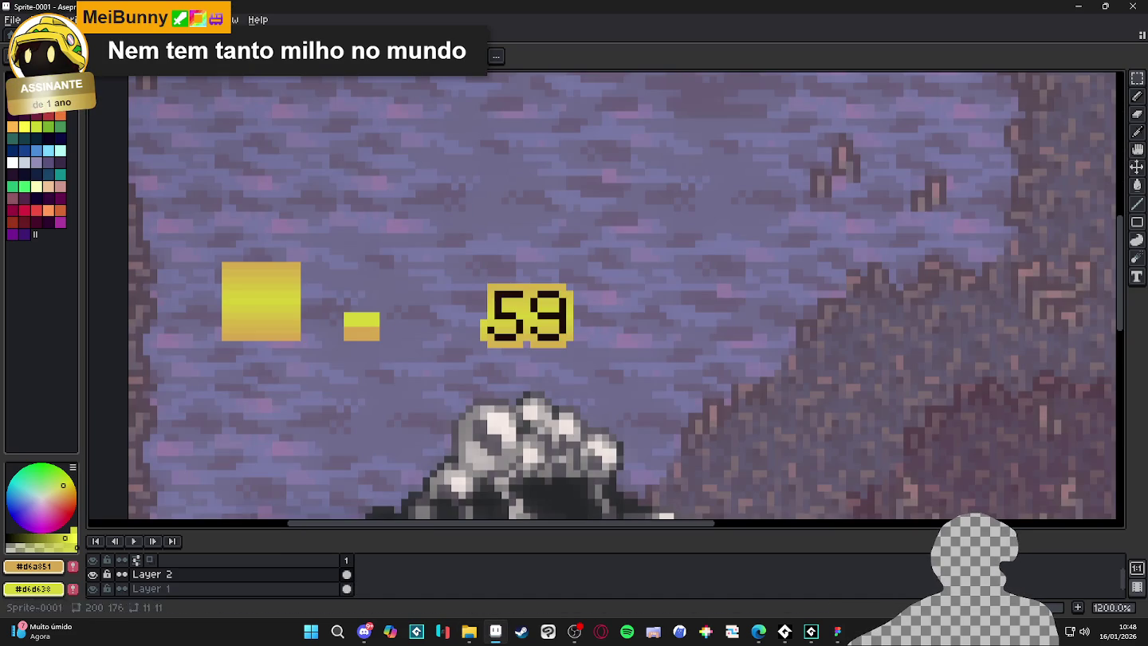
pyautogui.scroll(4, 504, 374)
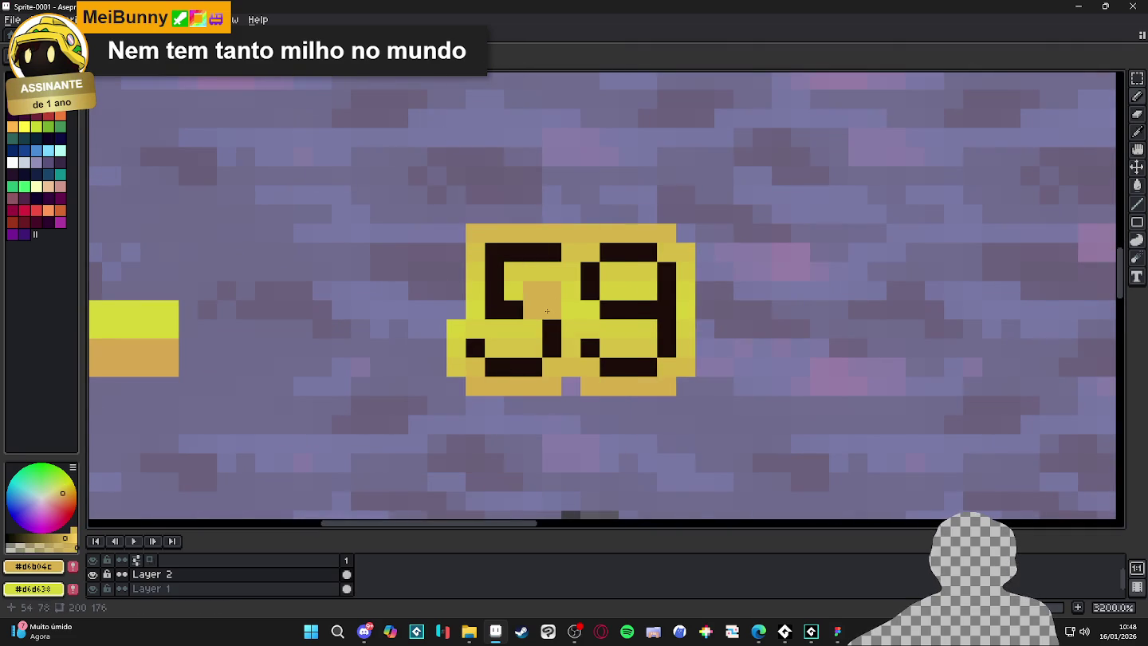
pyautogui.rightClick(560, 292)
pyautogui.click(344, 57)
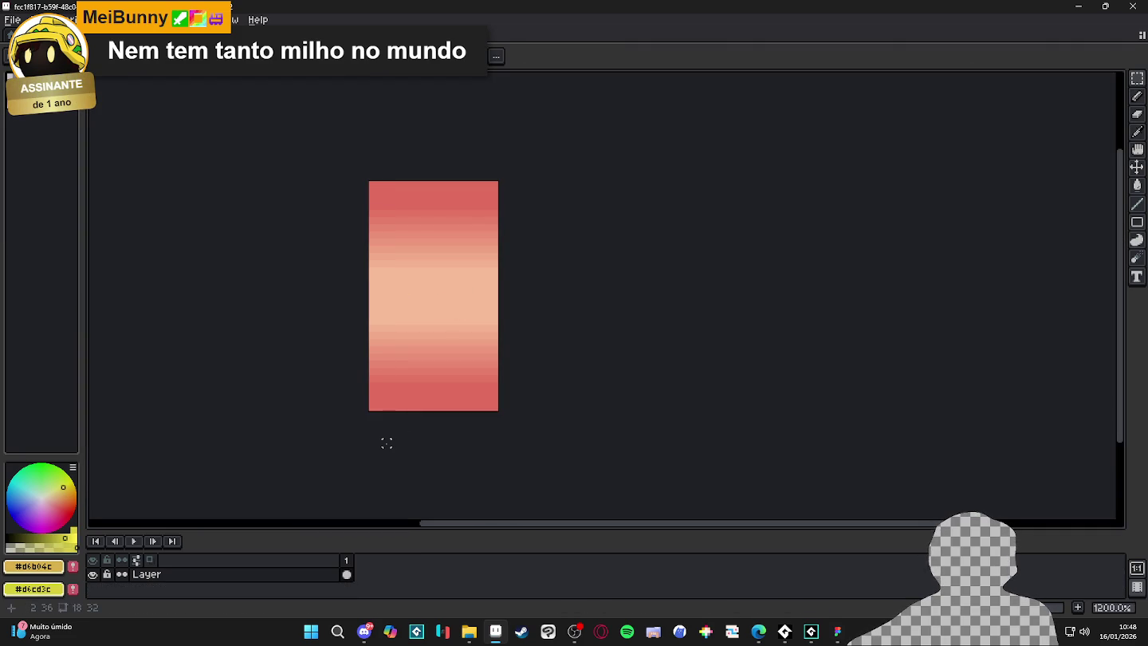
# On a new layer, fill the sprite's lower half with a yellow gradient, redrawing it once.
pyautogui.hotkey('shift', 'n')
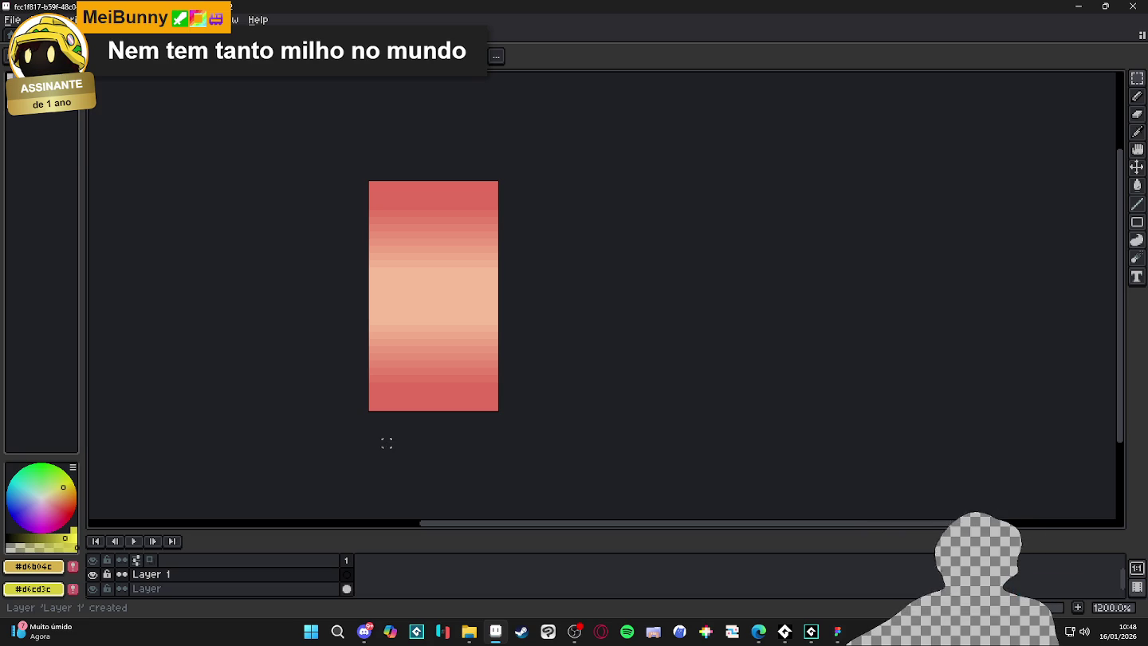
pyautogui.moveTo(368, 408)
pyautogui.mouseDown()
pyautogui.moveTo(494, 325)
pyautogui.moveTo(496, 299)
pyautogui.mouseUp()
pyautogui.moveTo(1144, 232)
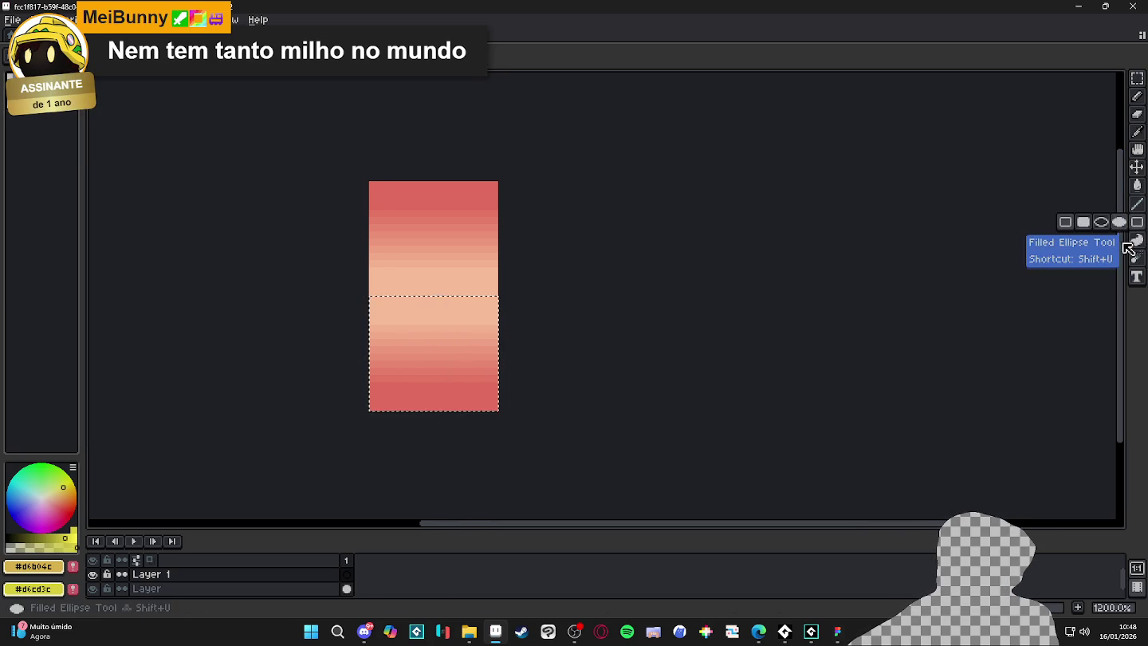
pyautogui.moveTo(1140, 259)
pyautogui.moveTo(1140, 187)
pyautogui.click(1068, 206)
pyautogui.moveTo(445, 414)
pyautogui.mouseDown()
pyautogui.moveTo(451, 312)
pyautogui.moveTo(451, 378)
pyautogui.mouseUp()
pyautogui.moveTo(451, 343); pyautogui.dragTo(451, 301)
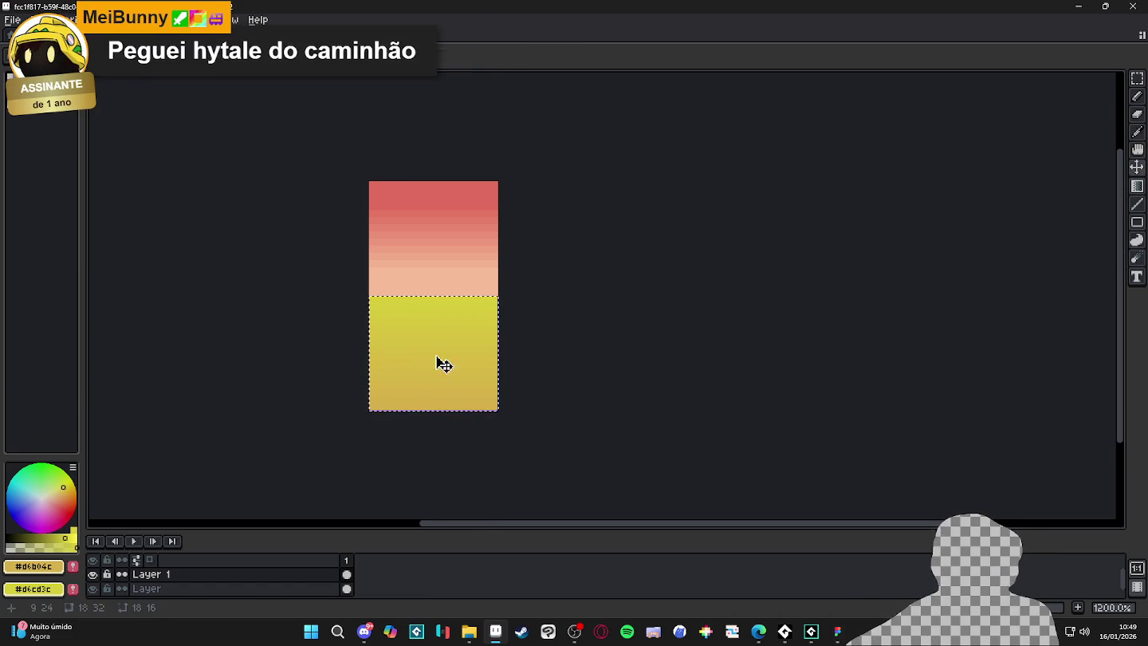
pyautogui.hotkey('ctrl', 'z')
pyautogui.moveTo(423, 372)
pyautogui.mouseDown()
pyautogui.moveTo(435, 284)
pyautogui.moveTo(437, 300)
pyautogui.mouseUp()
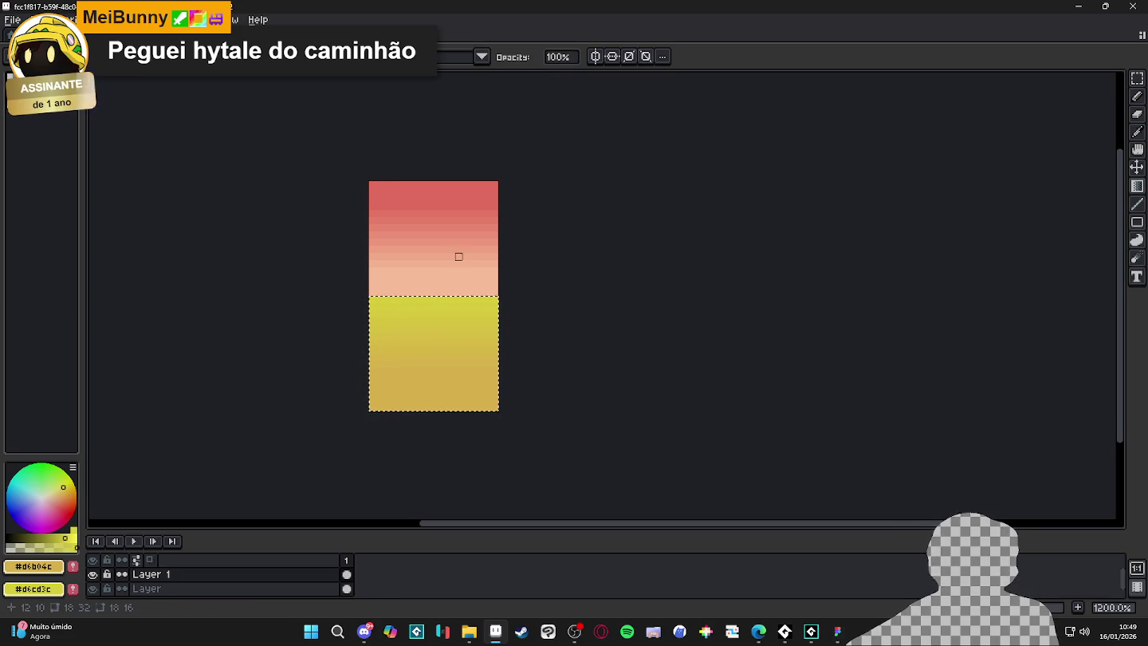
pyautogui.hotkey('ctrl', 'd')
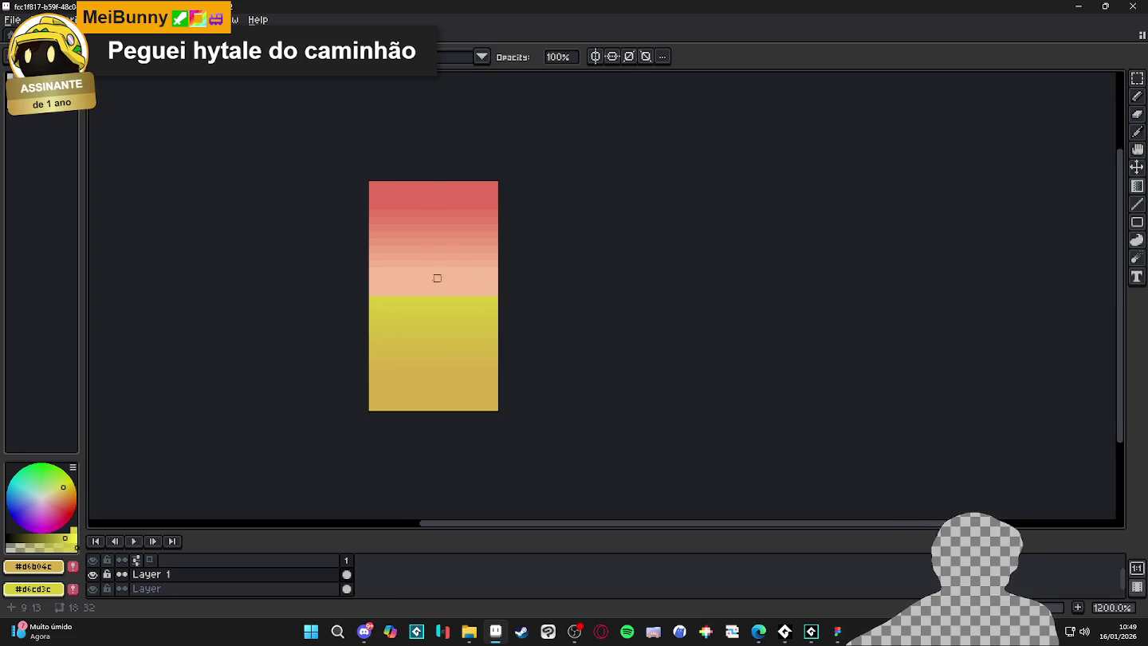
# Flip the yellow gradient block vertically and move it up over the red band.
pyautogui.scroll(1, 408, 292)
pyautogui.press('u')
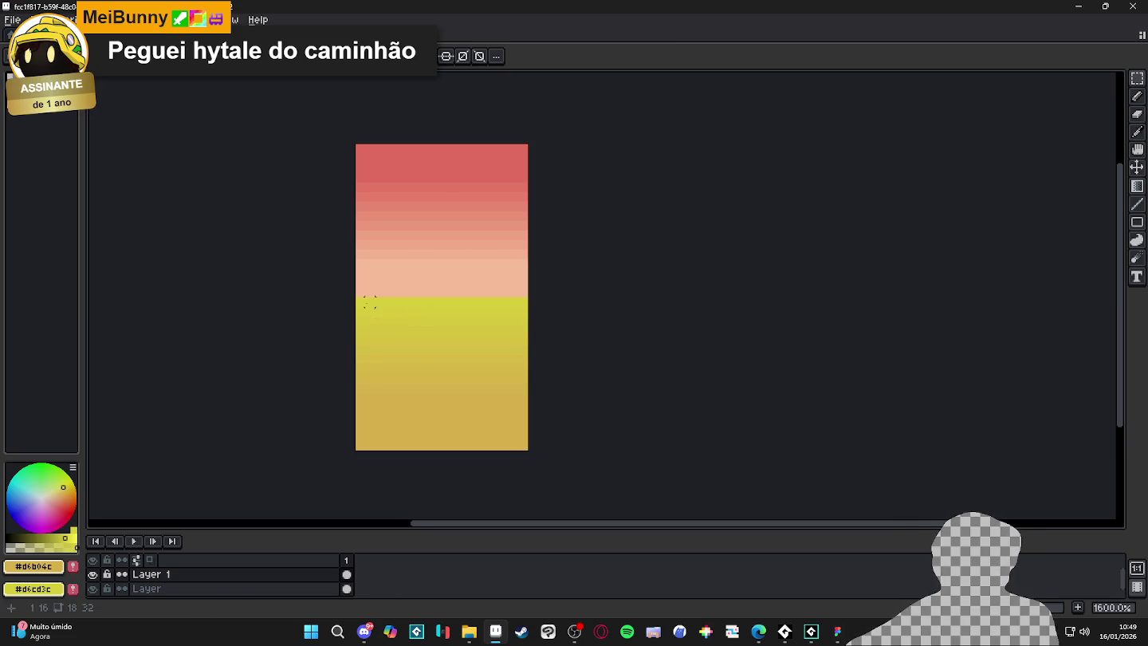
pyautogui.moveTo(357, 298); pyautogui.dragTo(528, 448)
pyautogui.hotkey('shift', 'v')
pyautogui.moveTo(479, 374); pyautogui.dragTo(476, 209)
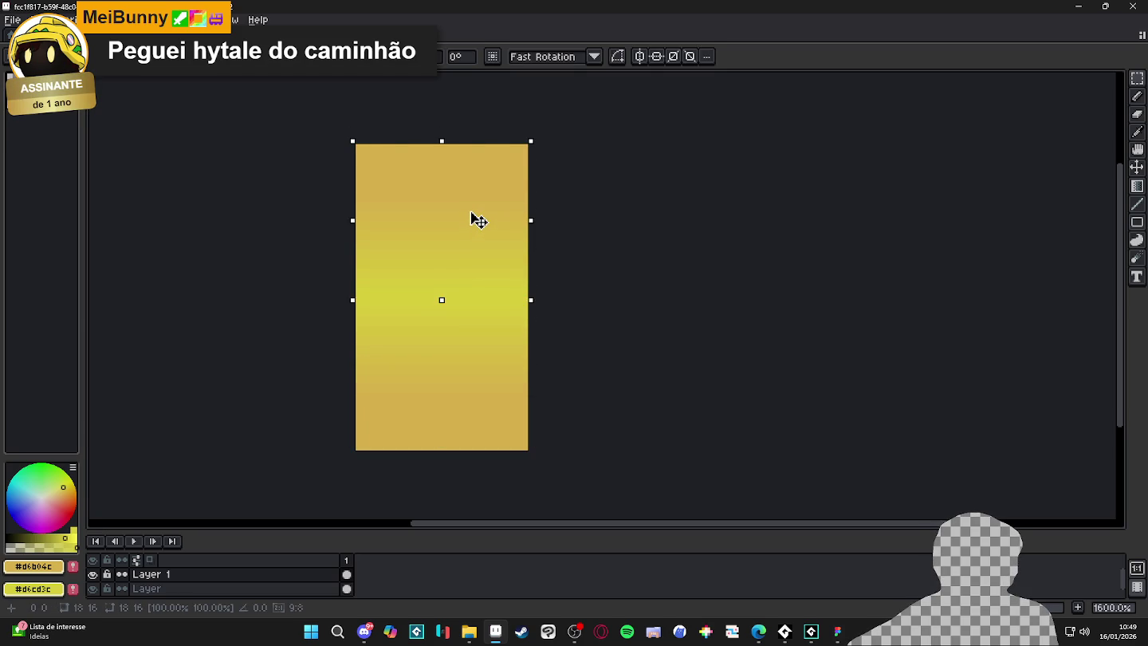
pyautogui.press('Return')
# Compare the yellow gradient against the 59 damage-number document.
pyautogui.scroll(-4, 542, 349)
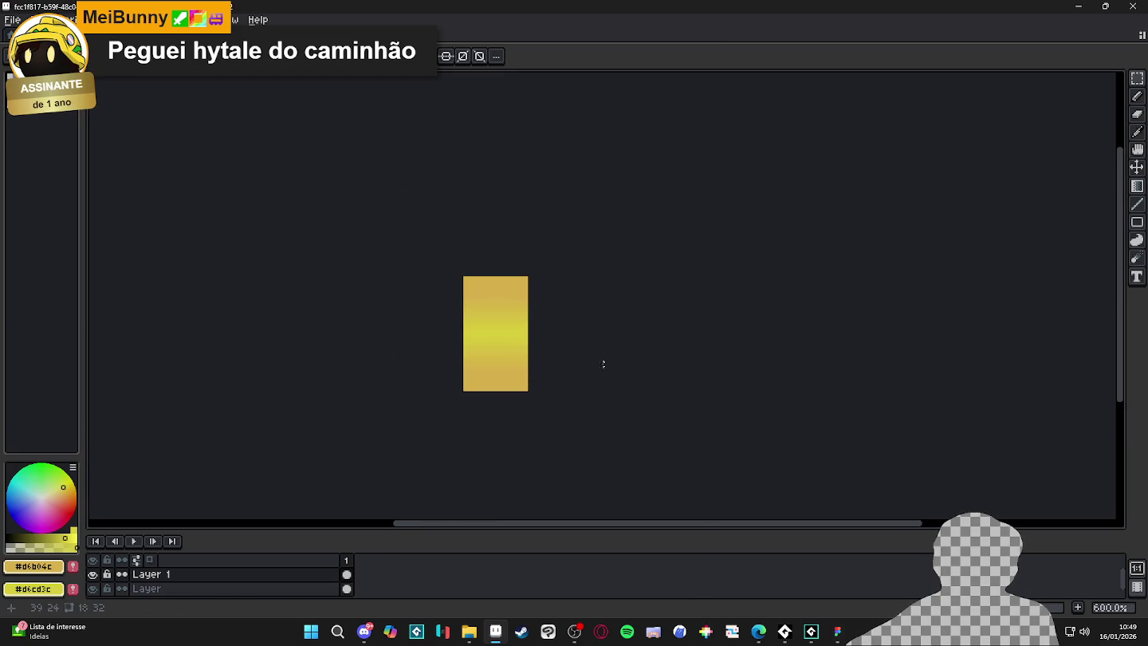
pyautogui.hotkey('ctrl', 'Tab')
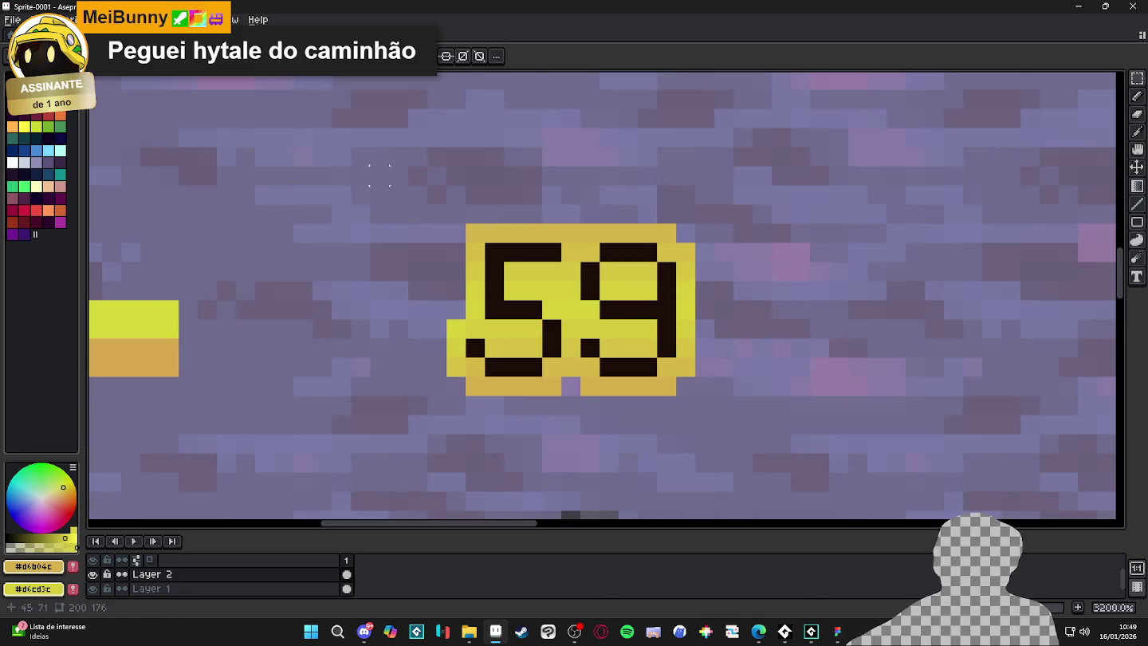
pyautogui.hotkey('ctrl', 'Tab')
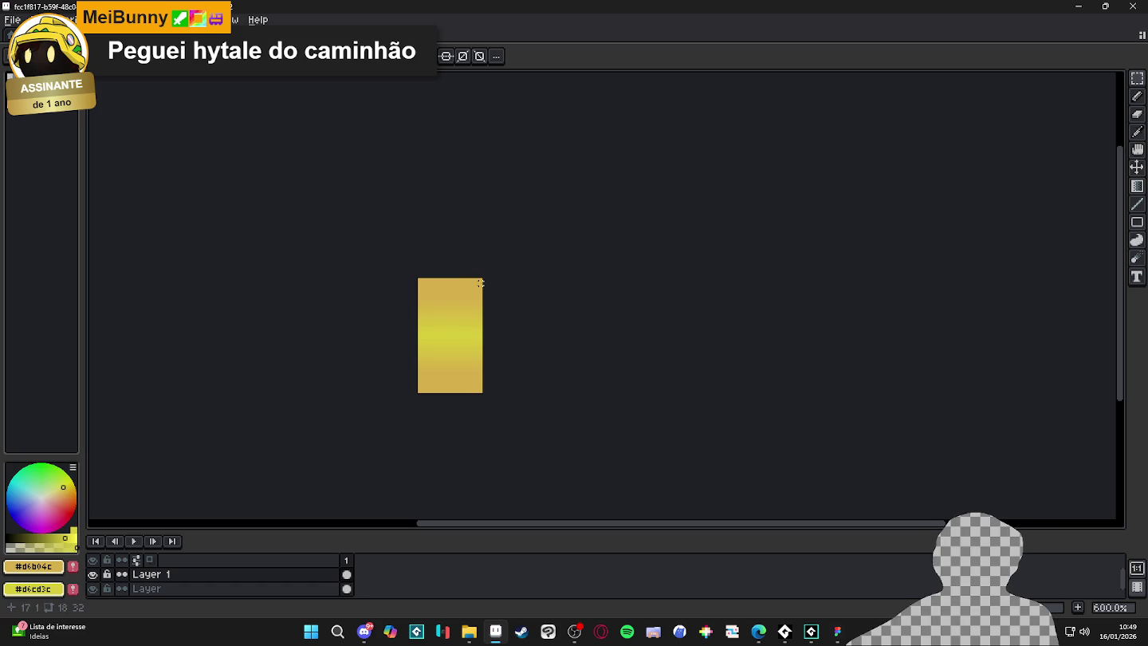
pyautogui.scroll(1, 456, 345)
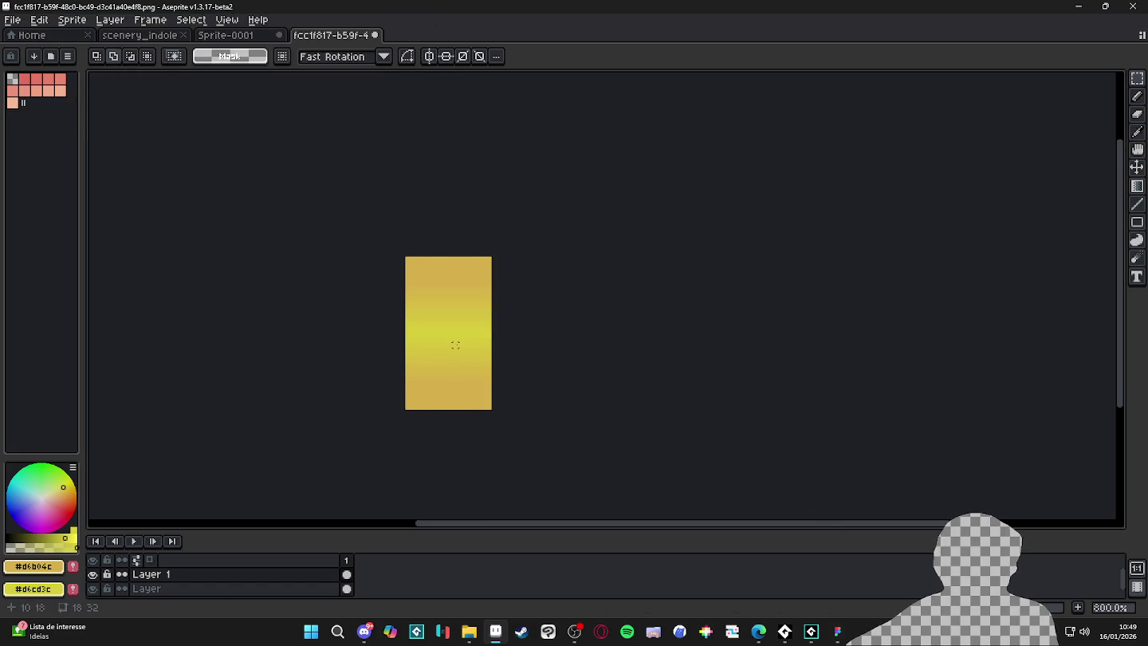
pyautogui.moveTo(785, 632)
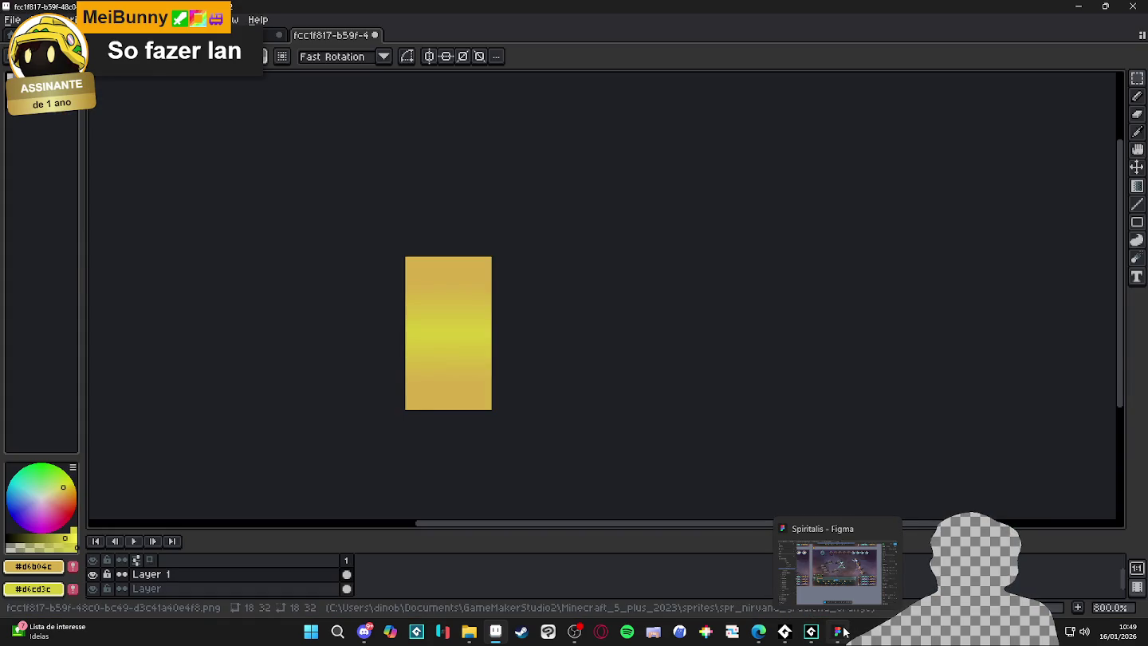
# Glance at the Figma combat mockup, then return to the GameMaker project.
pyautogui.click(845, 633)
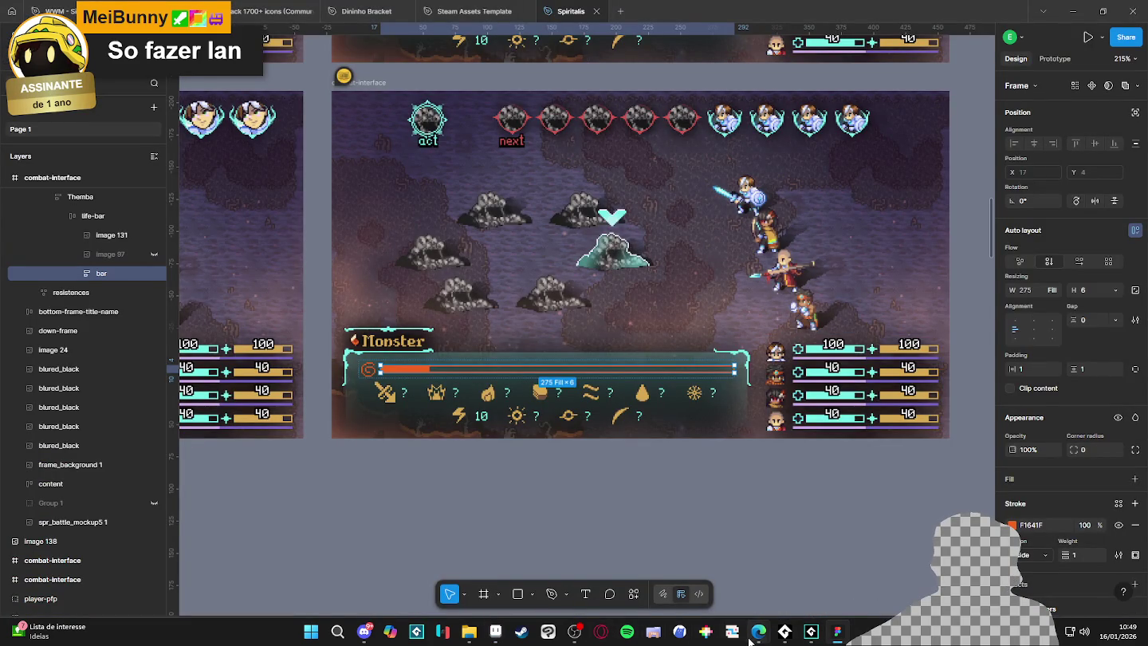
pyautogui.click(811, 631)
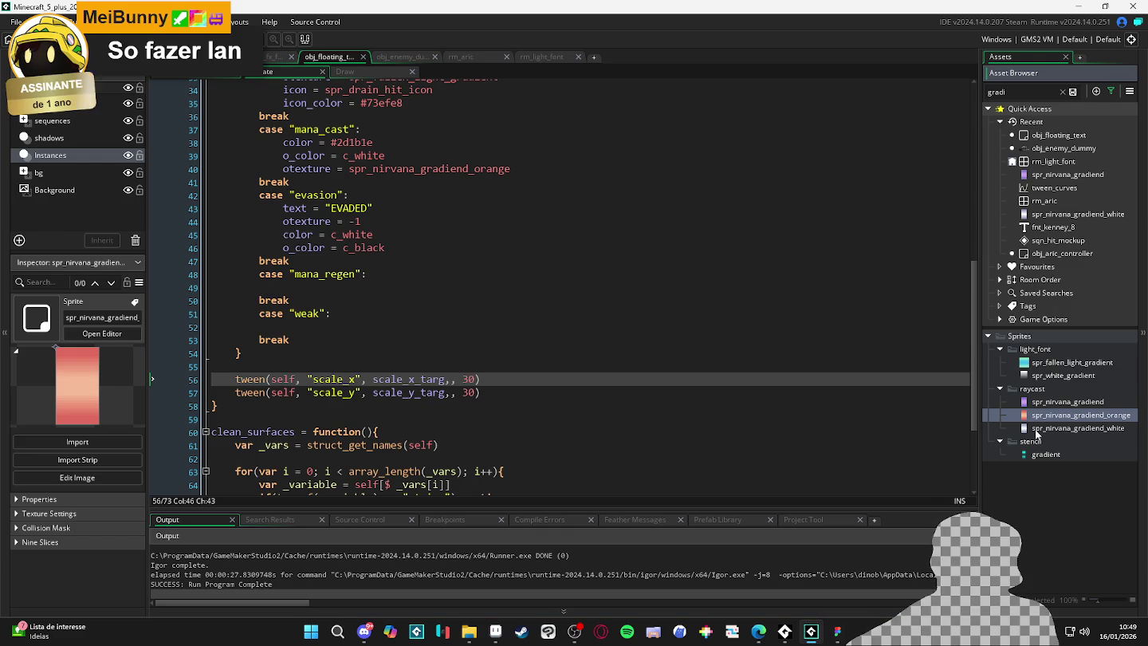
# Duplicate spr_nirvana_gradiend_orange and rename the copy spr_nirvana_gradiend_yellow.
pyautogui.hotkey('ctrl', 'd')
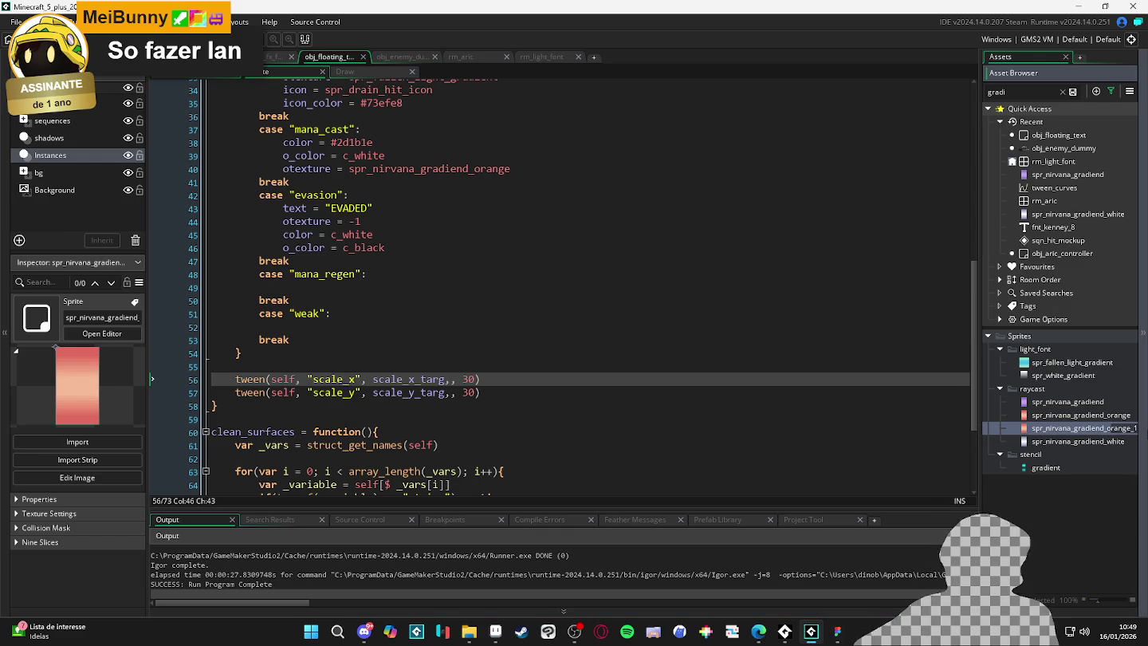
pyautogui.press('BackSpace')
pyautogui.press('BackSpace')
pyautogui.press('BackSpace')
pyautogui.write('ellow')
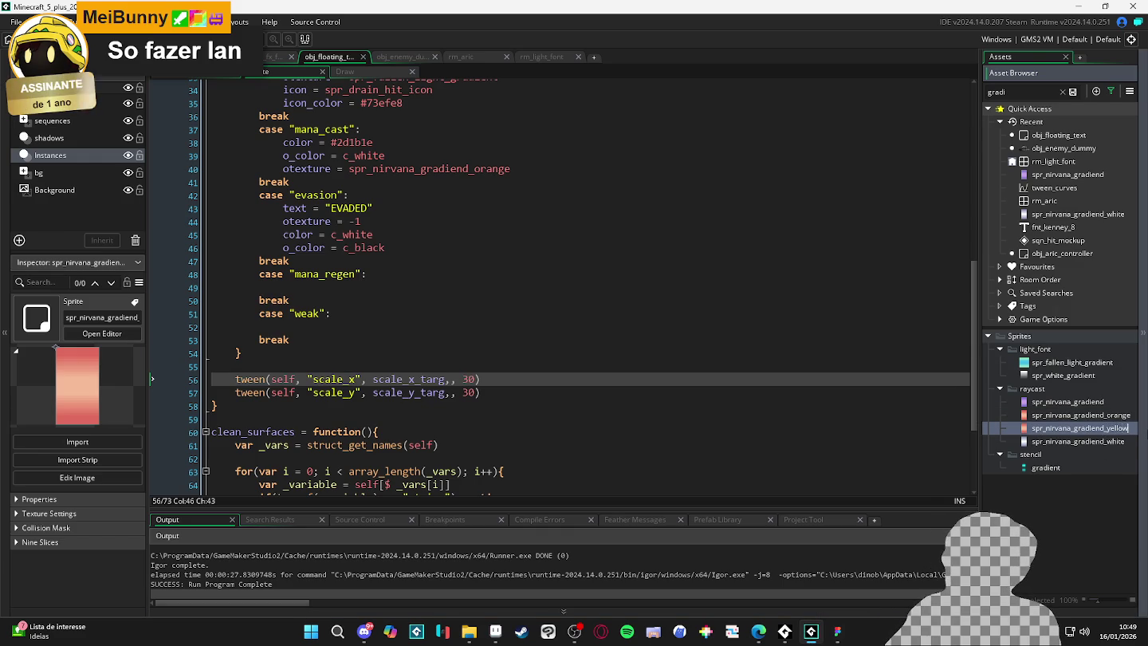
pyautogui.press('Return')
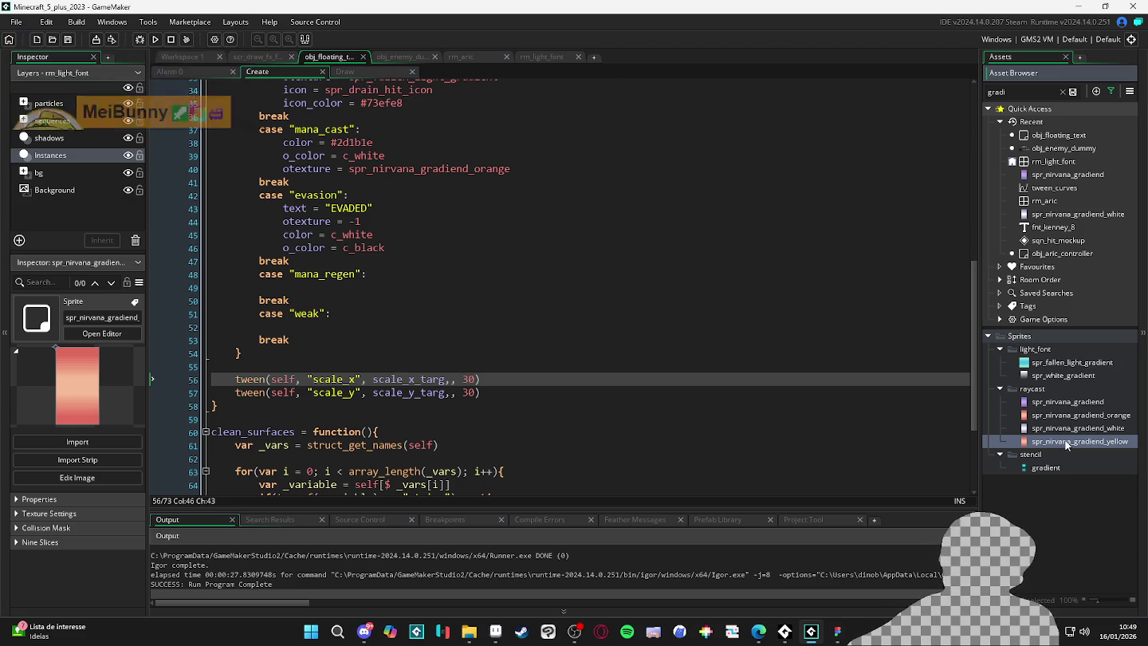
# Replace the new sprite's image with the pasted yellow gradient, then reopen its sprite editor.
pyautogui.doubleClick(1068, 442)
pyautogui.click(276, 191)
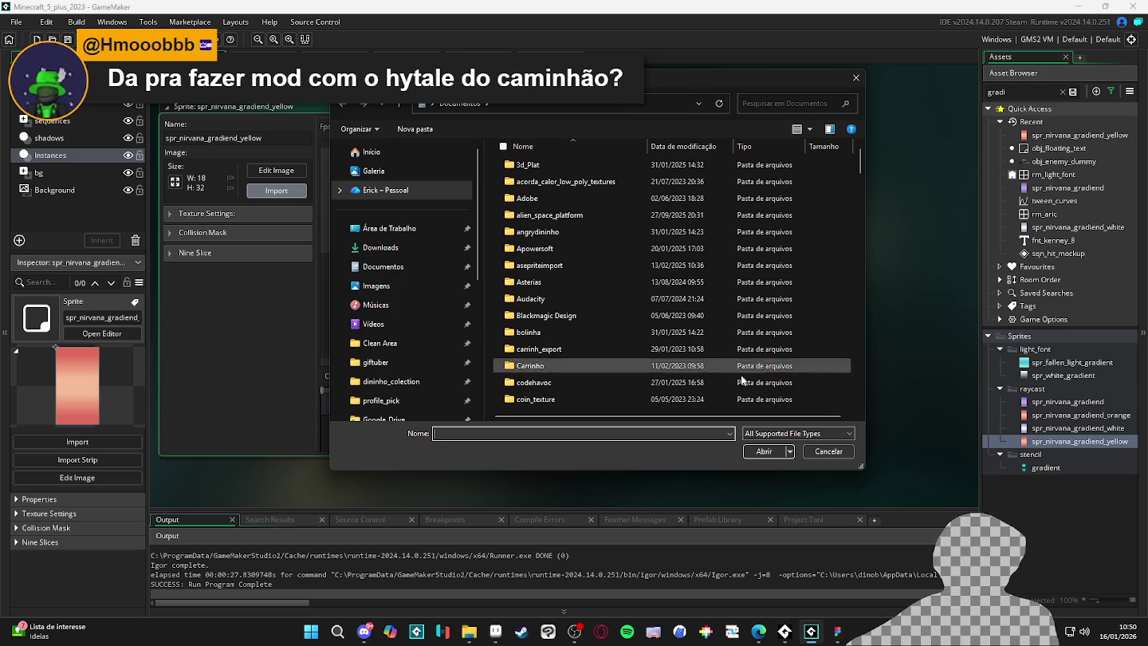
pyautogui.click(829, 451)
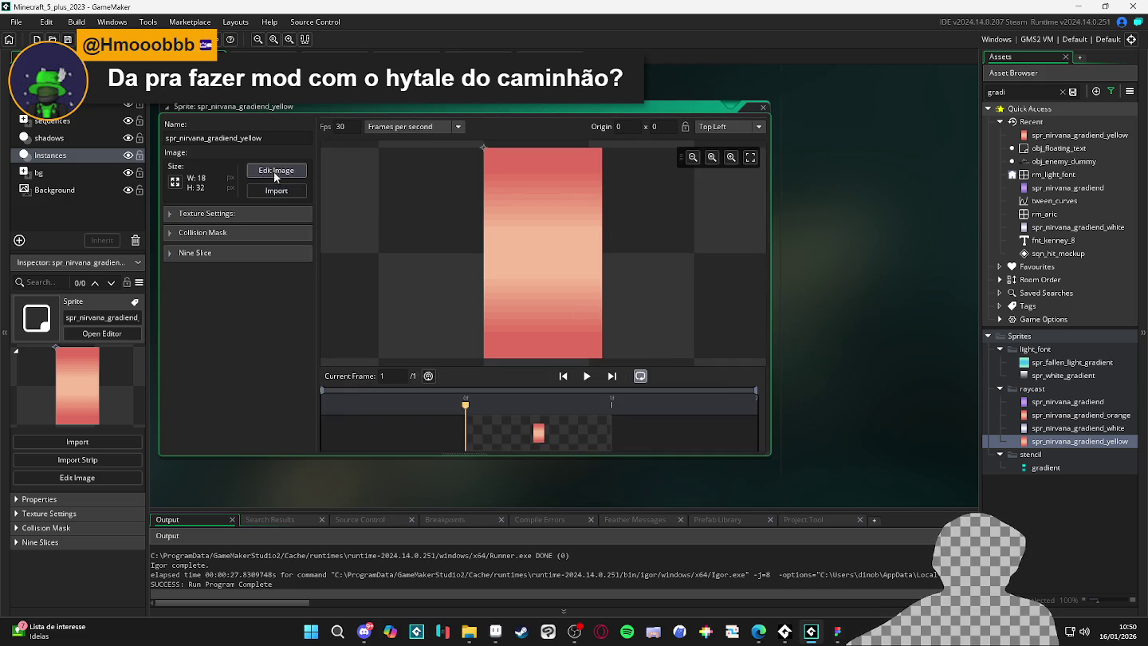
pyautogui.click(276, 170)
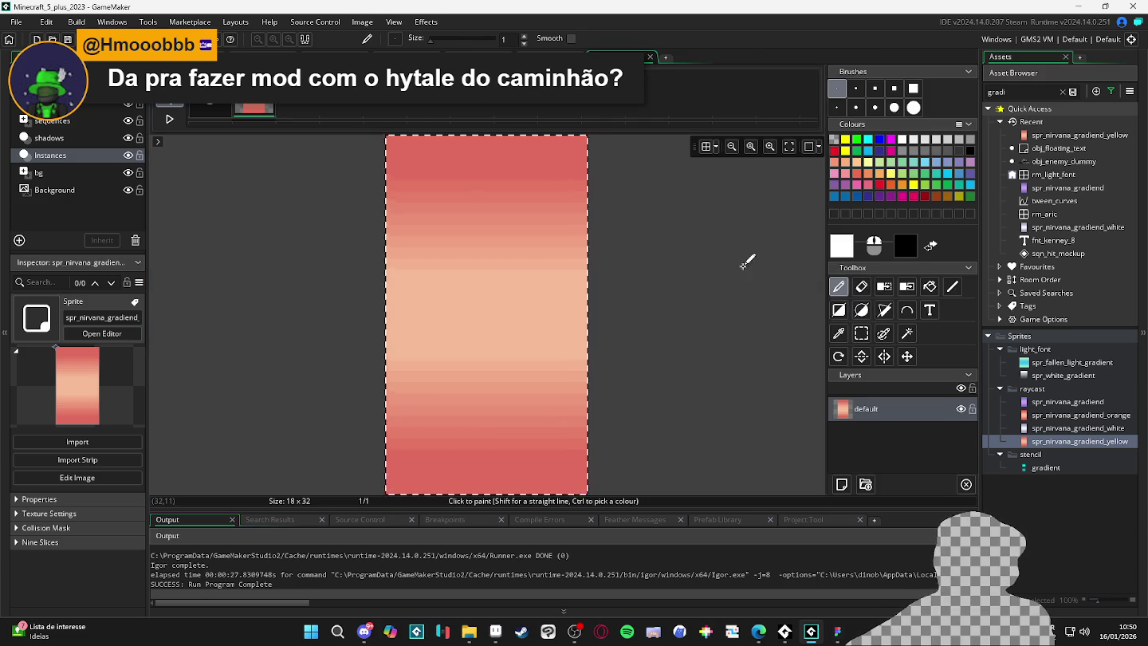
pyautogui.press('Delete')
pyautogui.hotkey('ctrl', 'v')
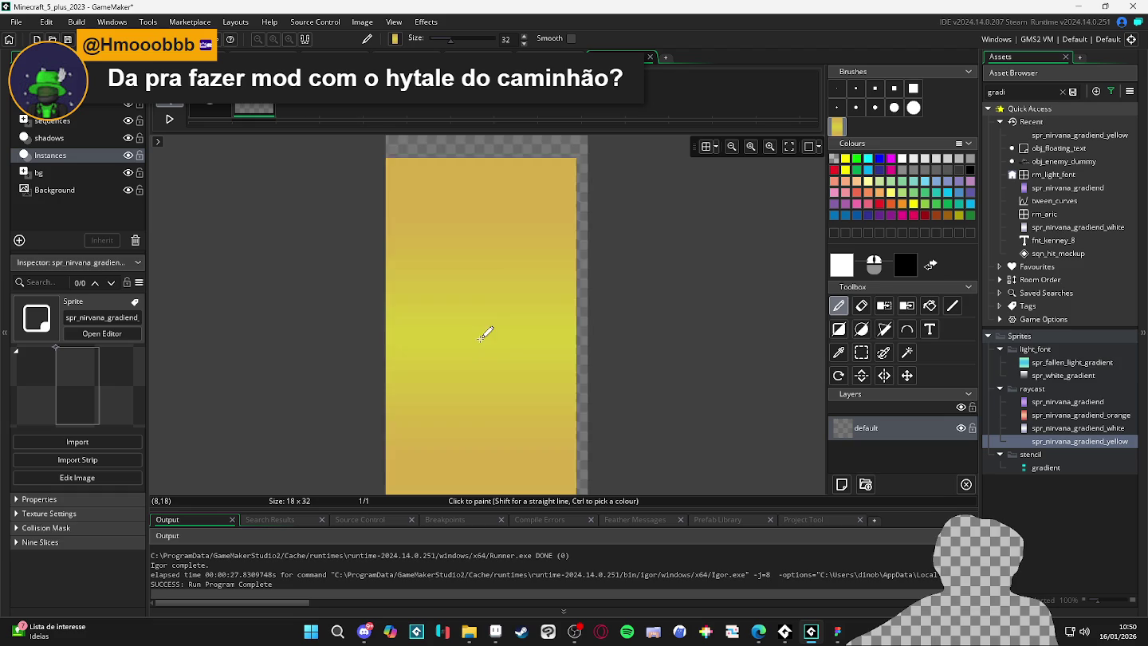
pyautogui.click(499, 317)
pyautogui.scroll(-1, 667, 288)
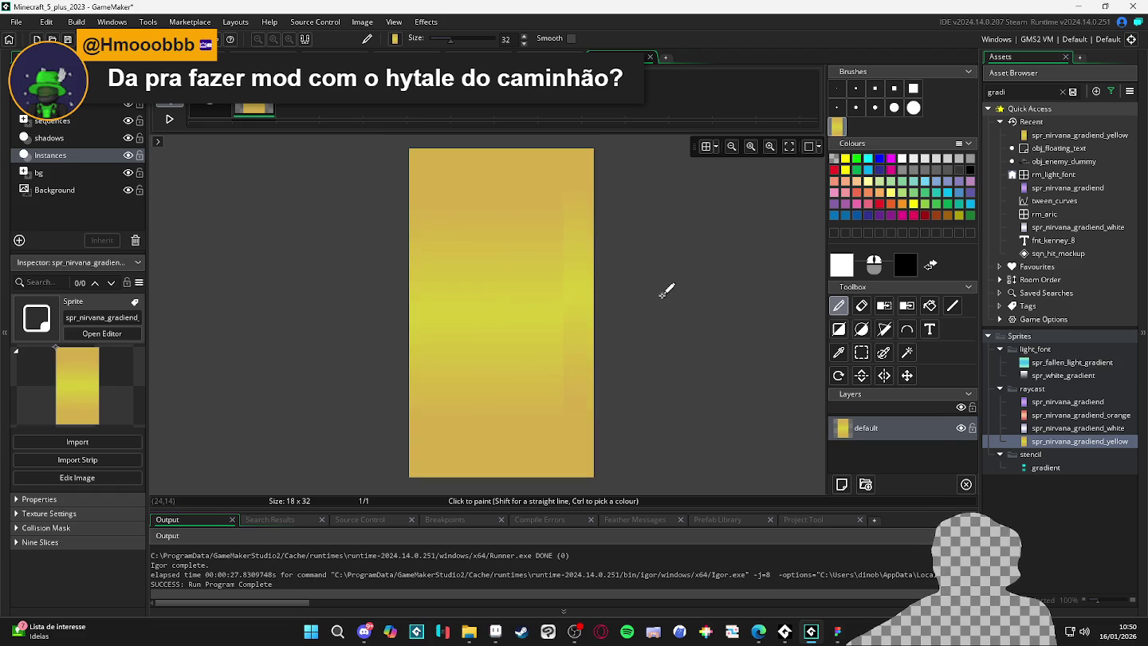
pyautogui.click(1038, 429)
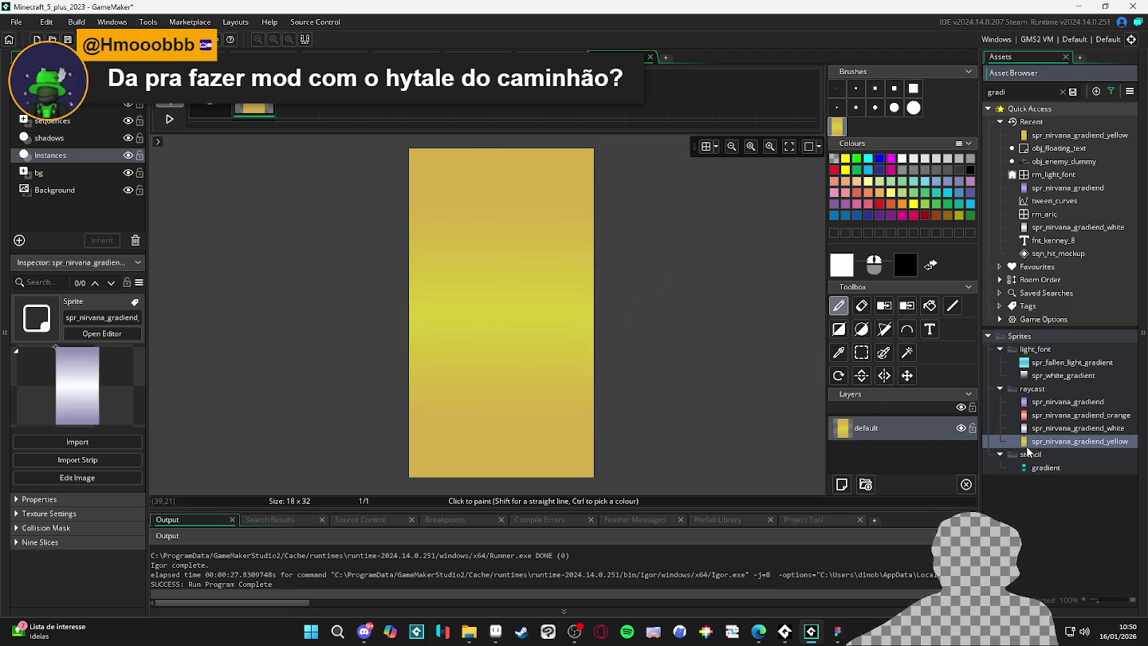
pyautogui.doubleClick(1033, 442)
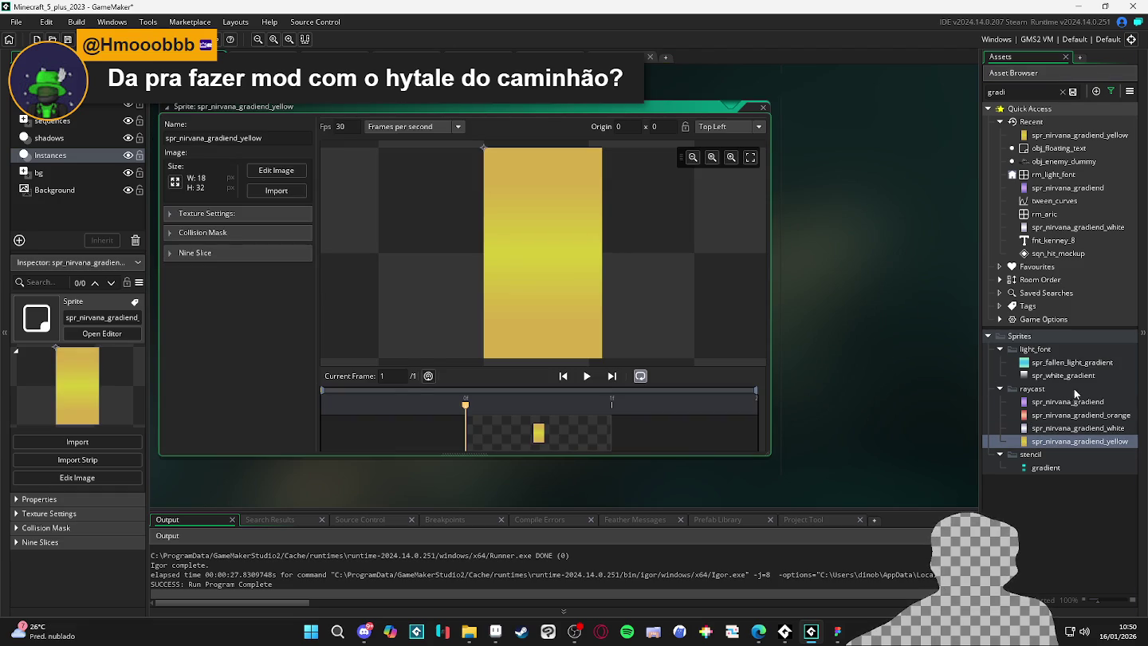
# Select the spr_nirvana_gradiend_yellow name, then switch via obj_floating_text to obj_enemy_dummy's code.
pyautogui.doubleClick(213, 139)
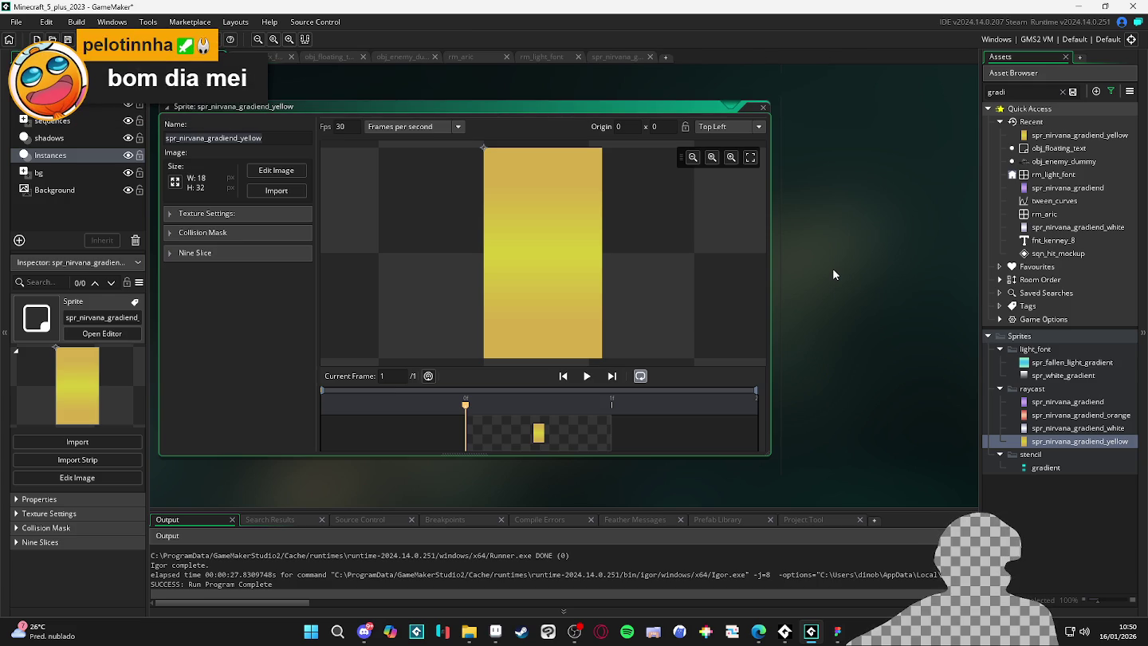
pyautogui.click(1041, 428)
pyautogui.click(1047, 443)
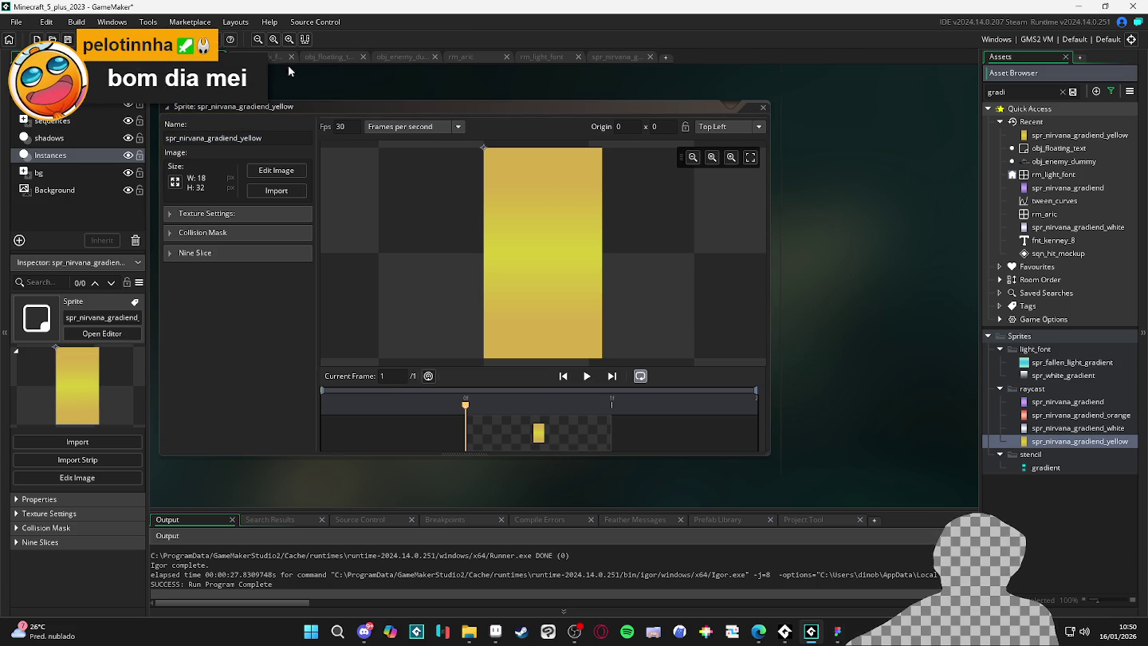
pyautogui.click(327, 57)
pyautogui.click(409, 58)
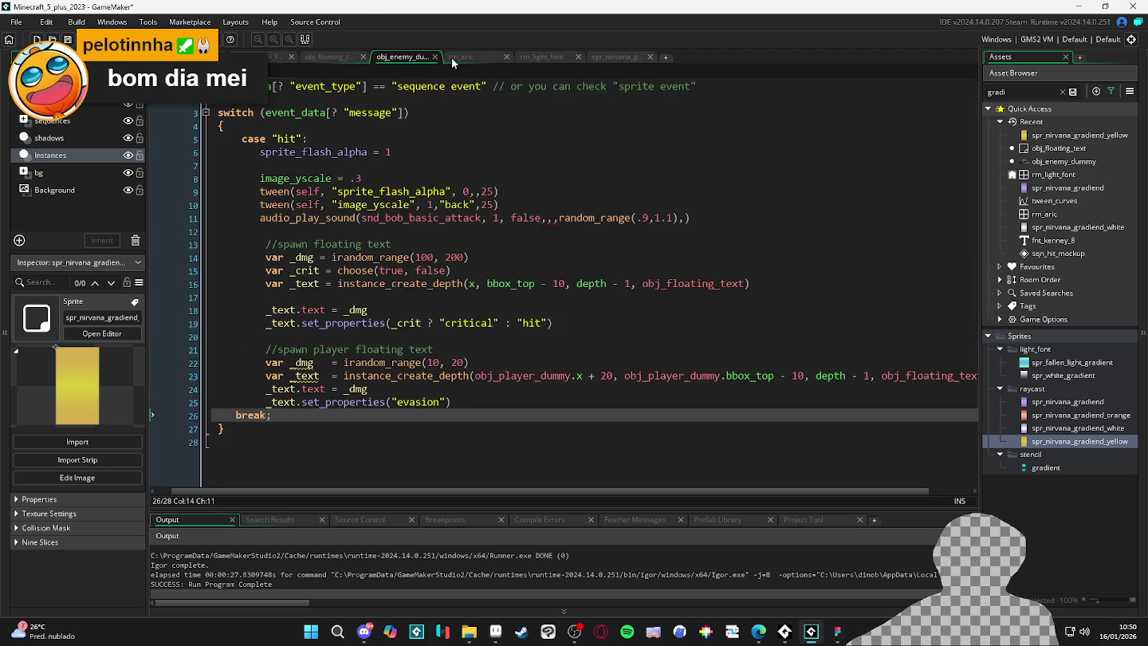
# Move past the rm_aric and rm_light_font tabs back to the spr_nirvana_gradiend_yellow editor.
pyautogui.click(455, 58)
pyautogui.click(550, 58)
pyautogui.click(616, 58)
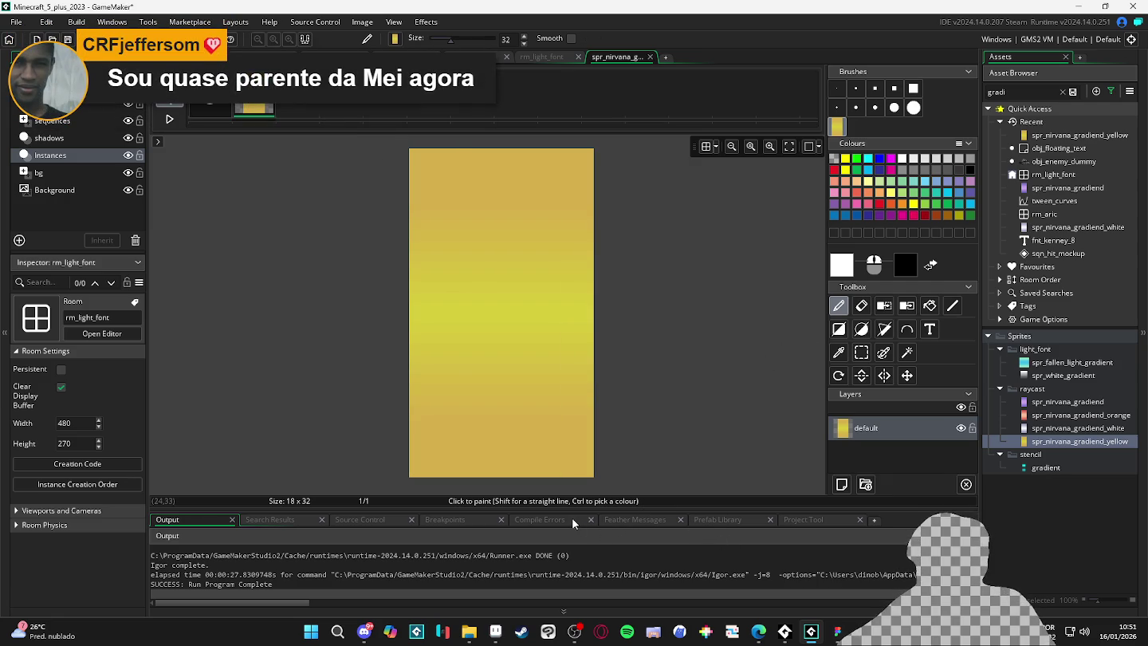
# Check the compile errors panel and open obj_floating_text's code at the mana_regen case.
pyautogui.click(521, 520)
pyautogui.rightClick(520, 521)
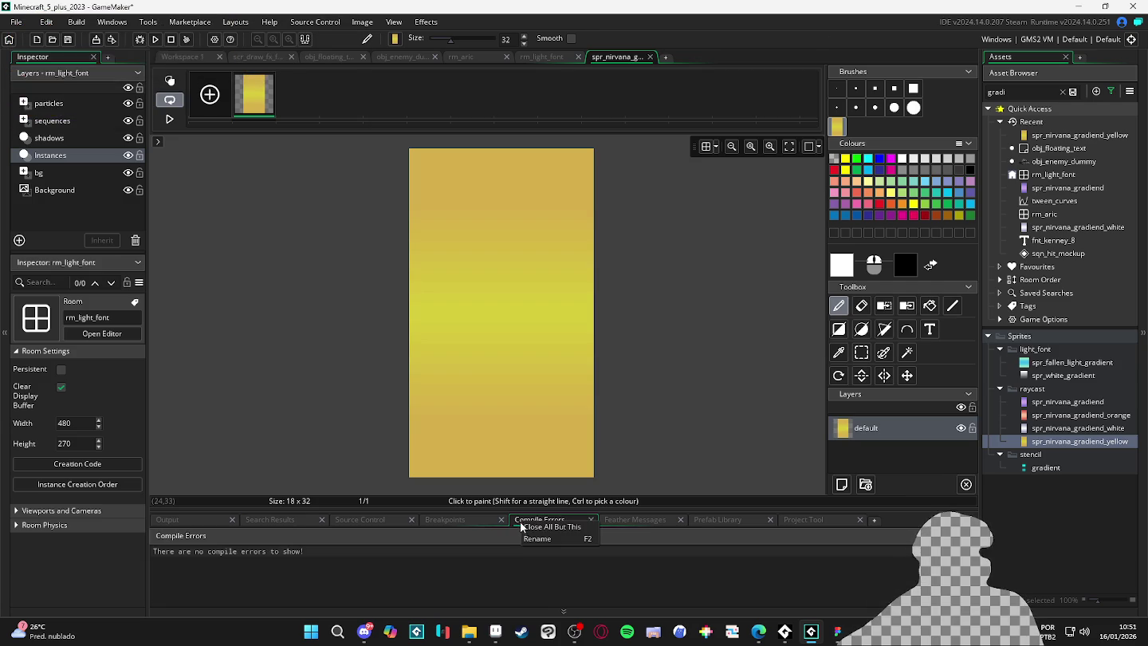
pyautogui.press('Escape')
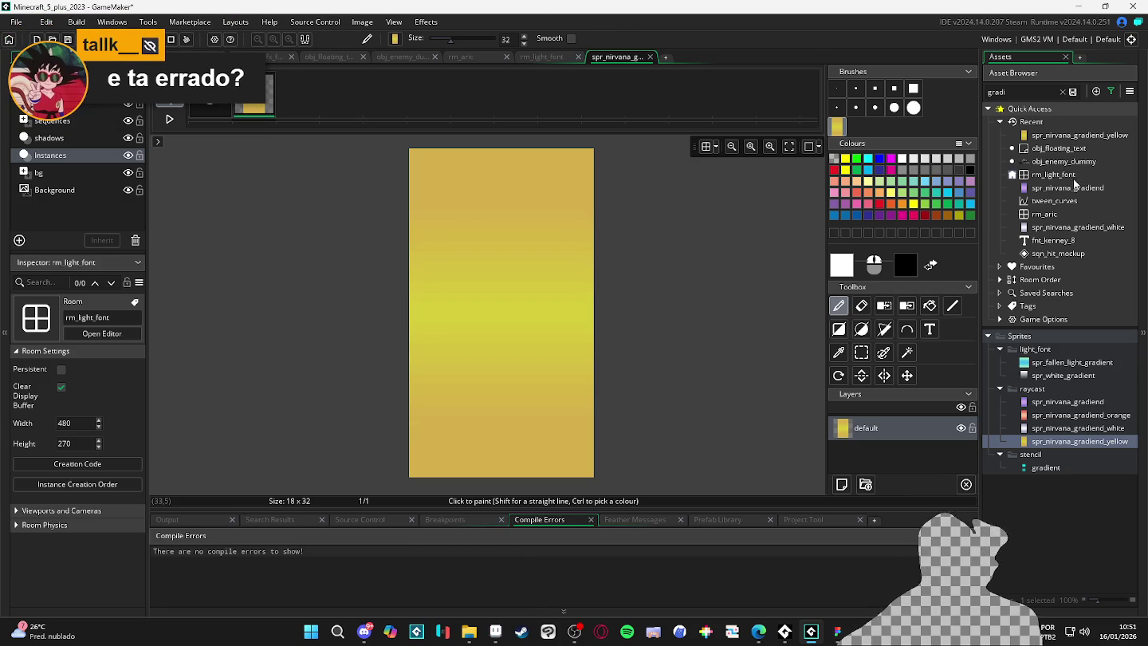
pyautogui.doubleClick(1054, 149)
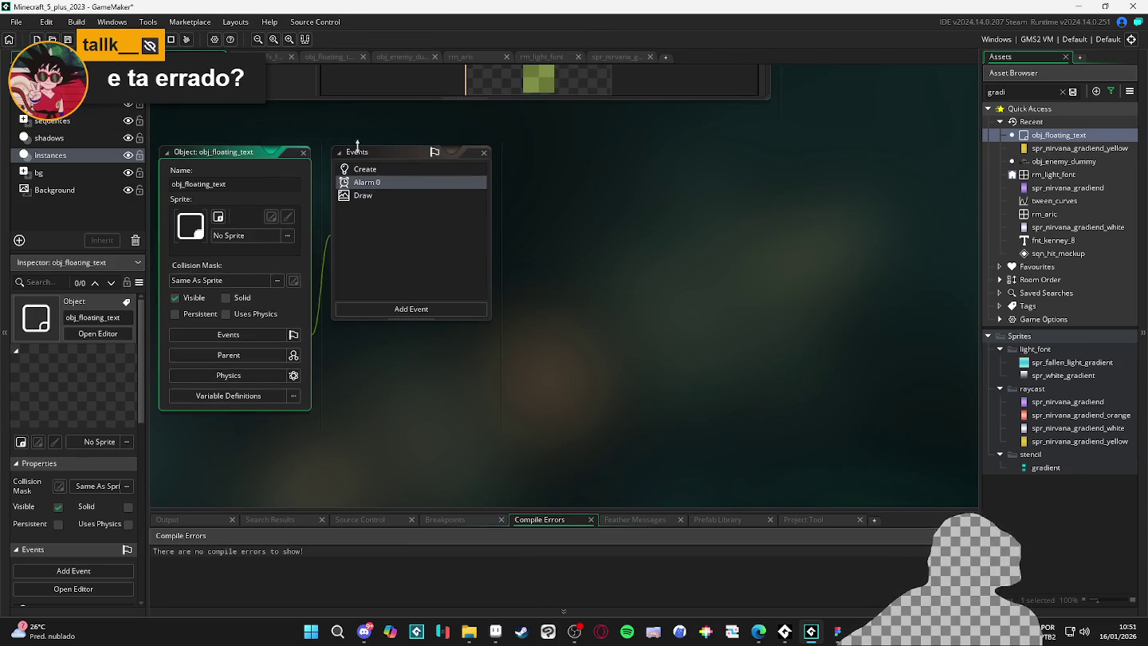
pyautogui.scroll(2, 333, 307)
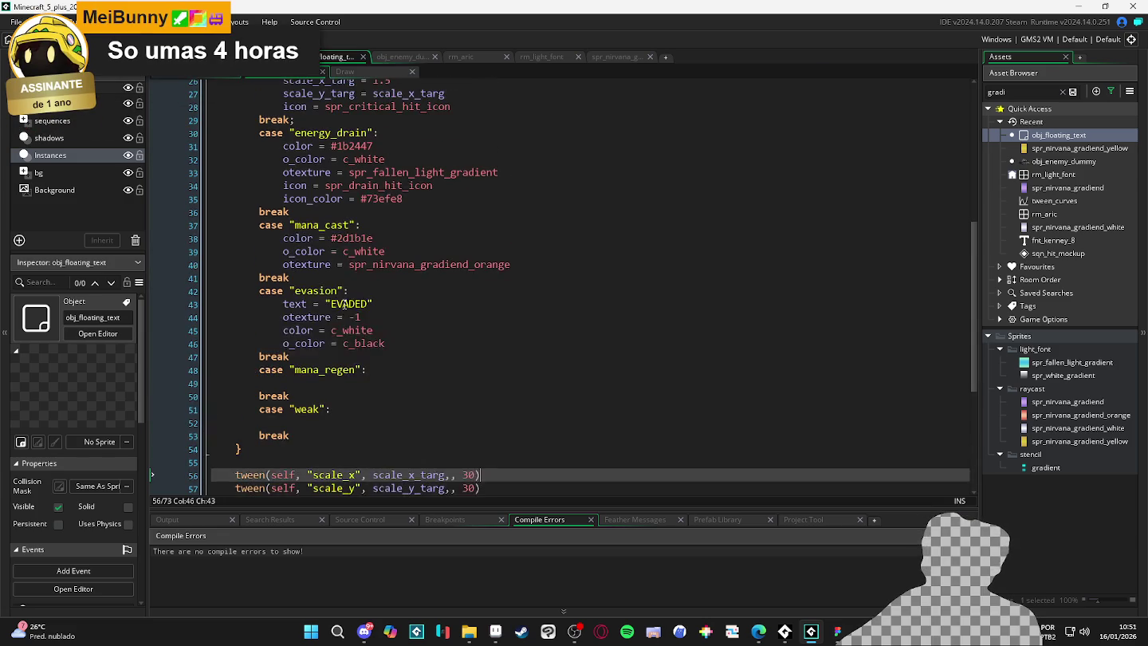
pyautogui.scroll(3, 326, 294)
pyautogui.scroll(-2, 326, 293)
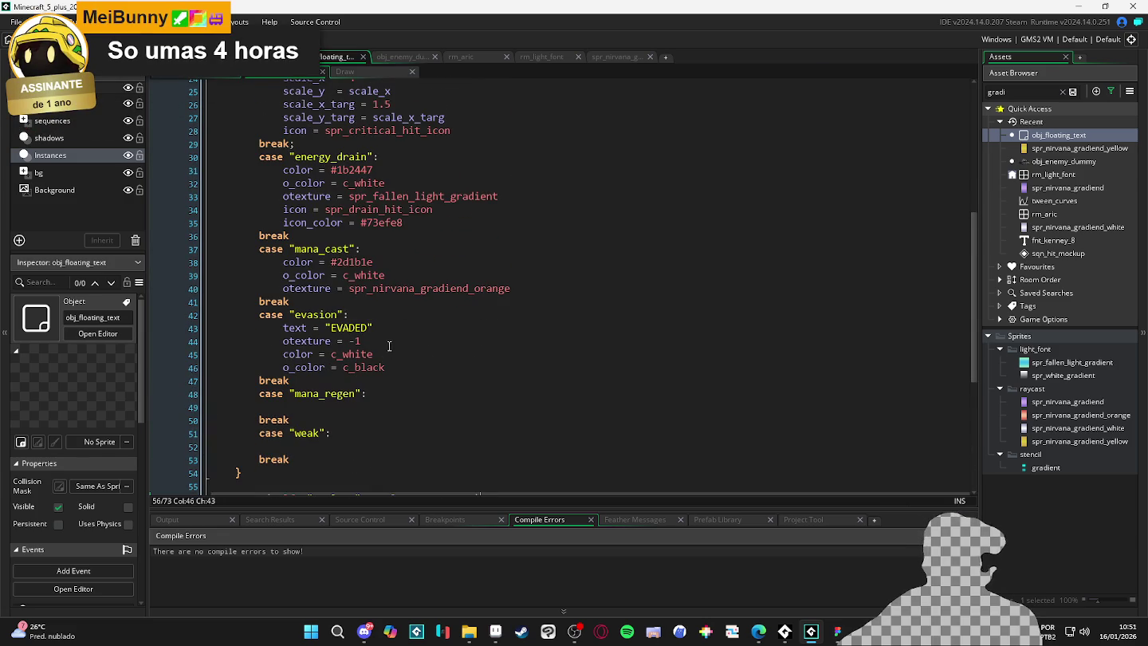
pyautogui.scroll(2, 383, 340)
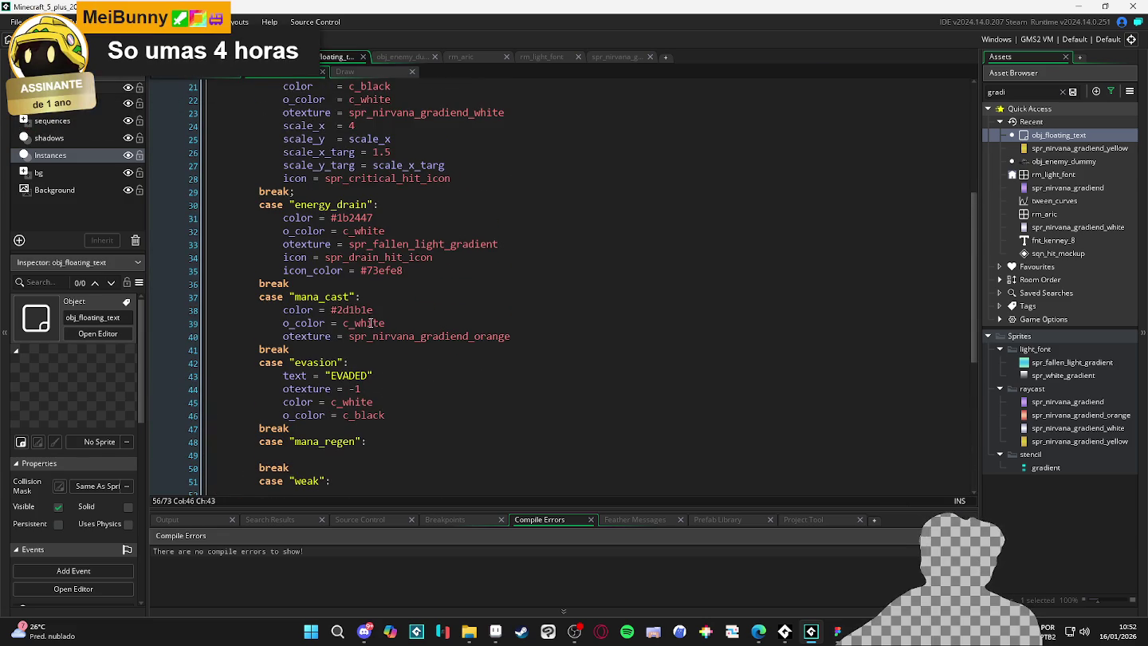
pyautogui.scroll(-2, 369, 325)
# Under mana_regen, add texture = spr_nirvana_gradiend_yellow and begin a color = line.
pyautogui.click(331, 380)
pyautogui.write('o')
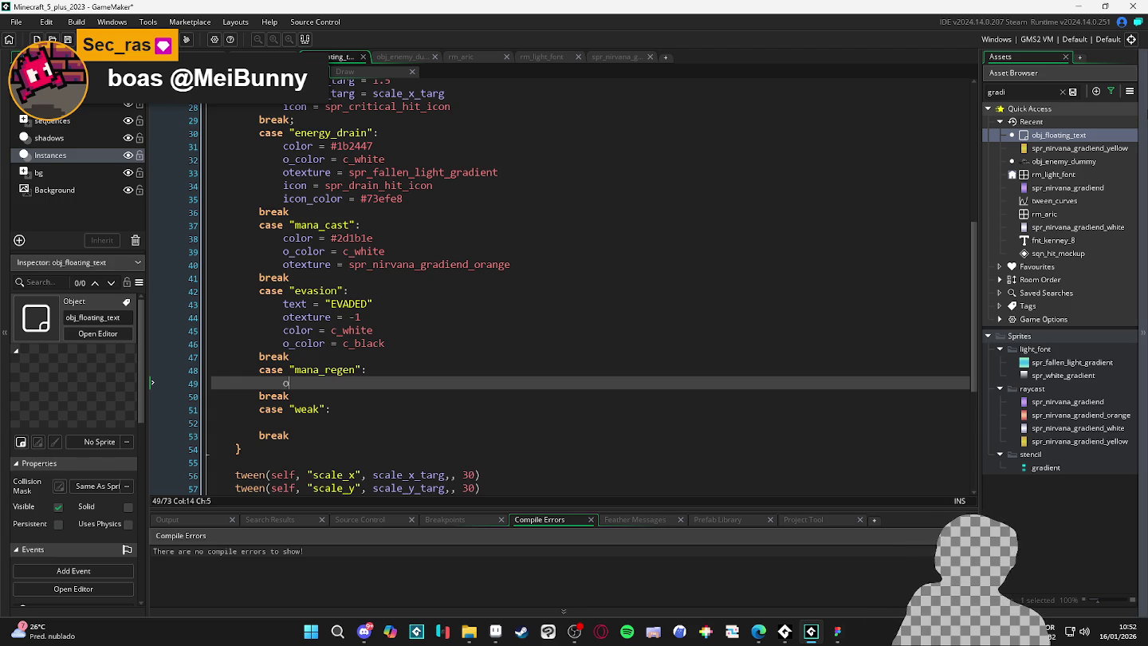
pyautogui.write('texture = spr_nirvana_gradiend_yellow')
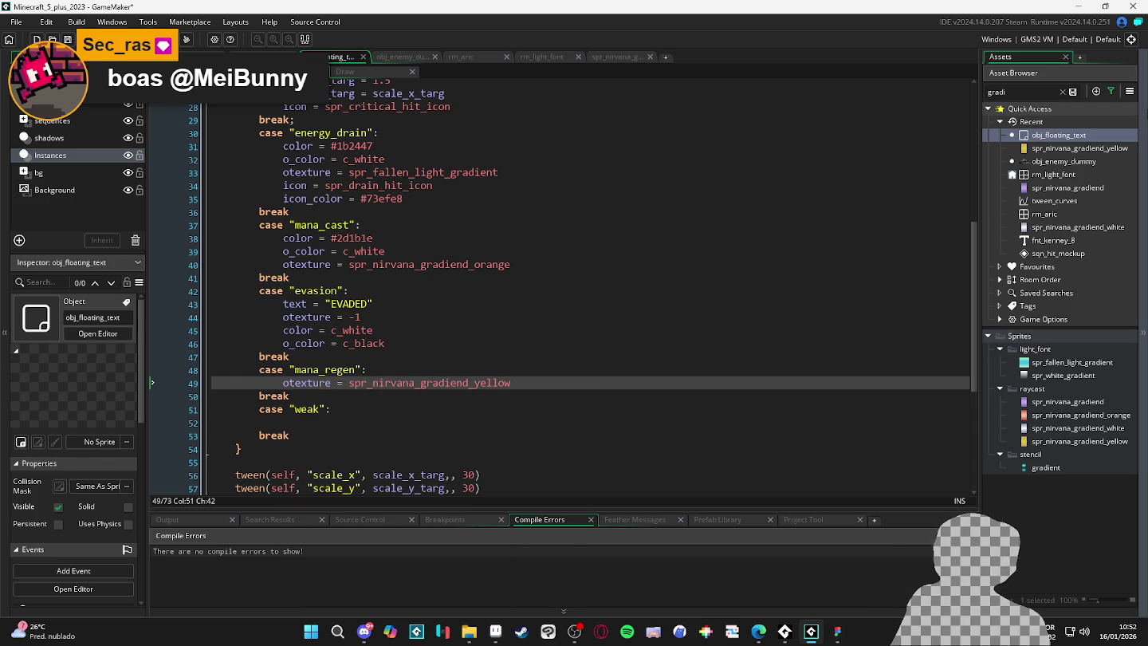
pyautogui.press('Return')
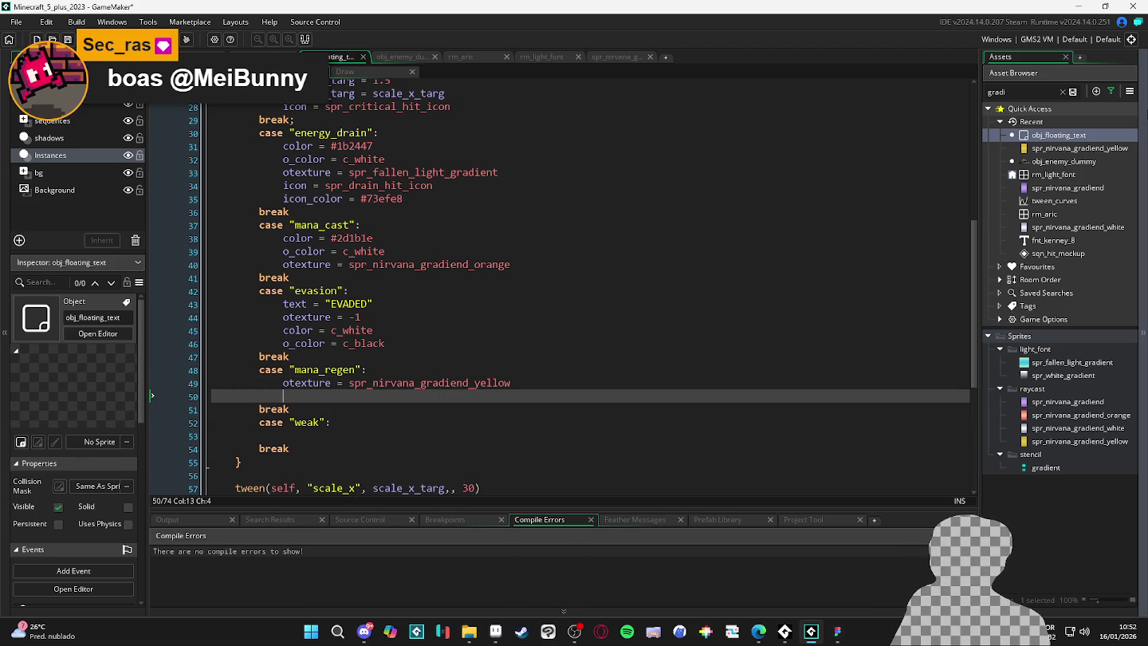
pyautogui.write('color =')
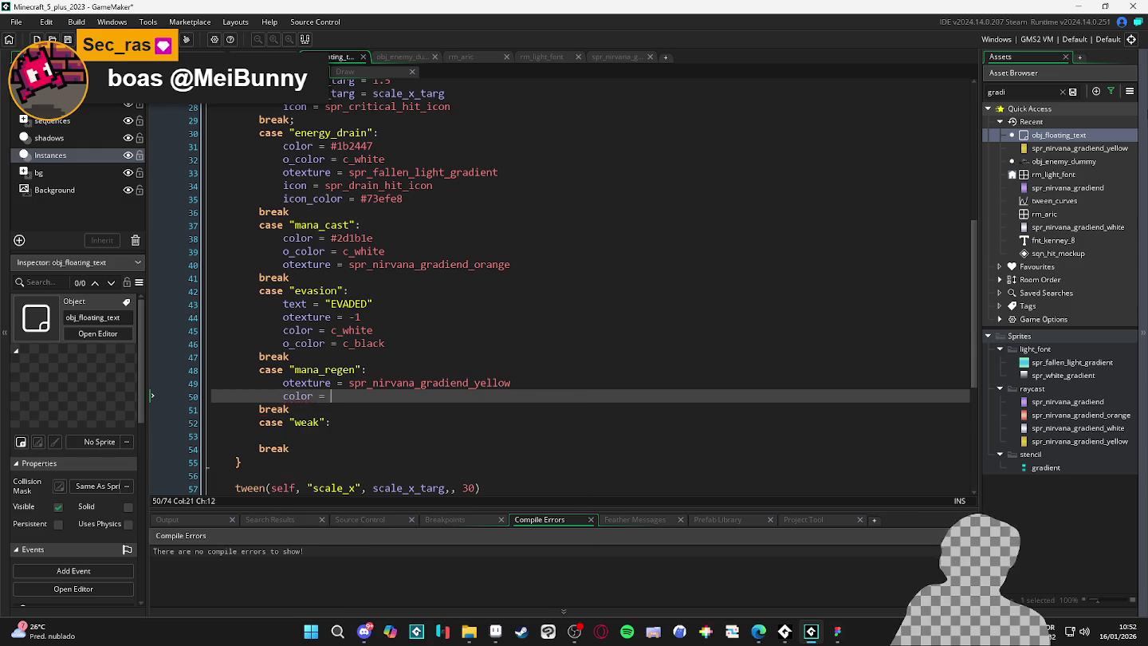
pyautogui.hotkey('alt', 'Tab')
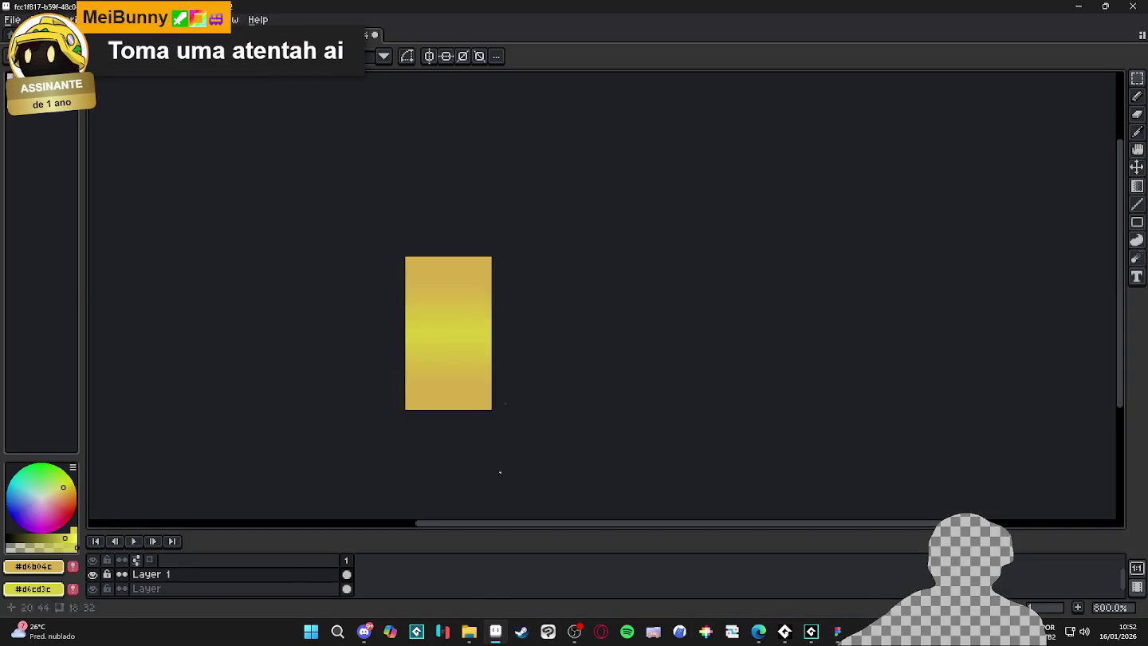
# Read the 59 mockup's dark colour value in Aseprite, then paste spr_nirvana_gradiend_yellow into the color line.
pyautogui.hotkey('ctrl', 'Tab')
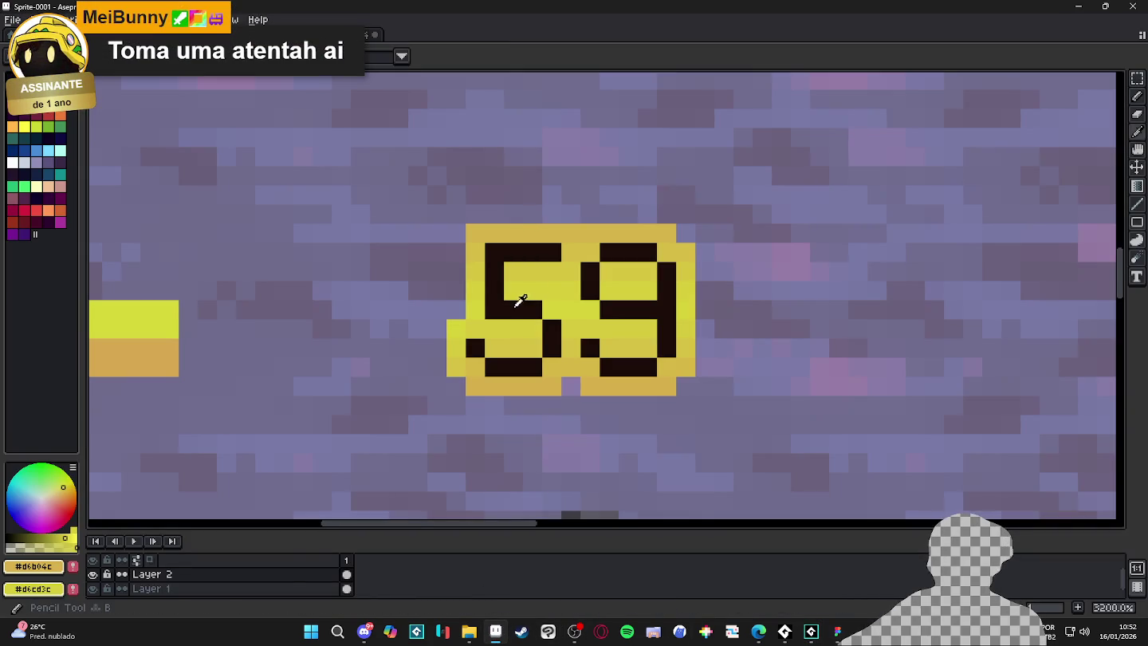
pyautogui.click(18, 561)
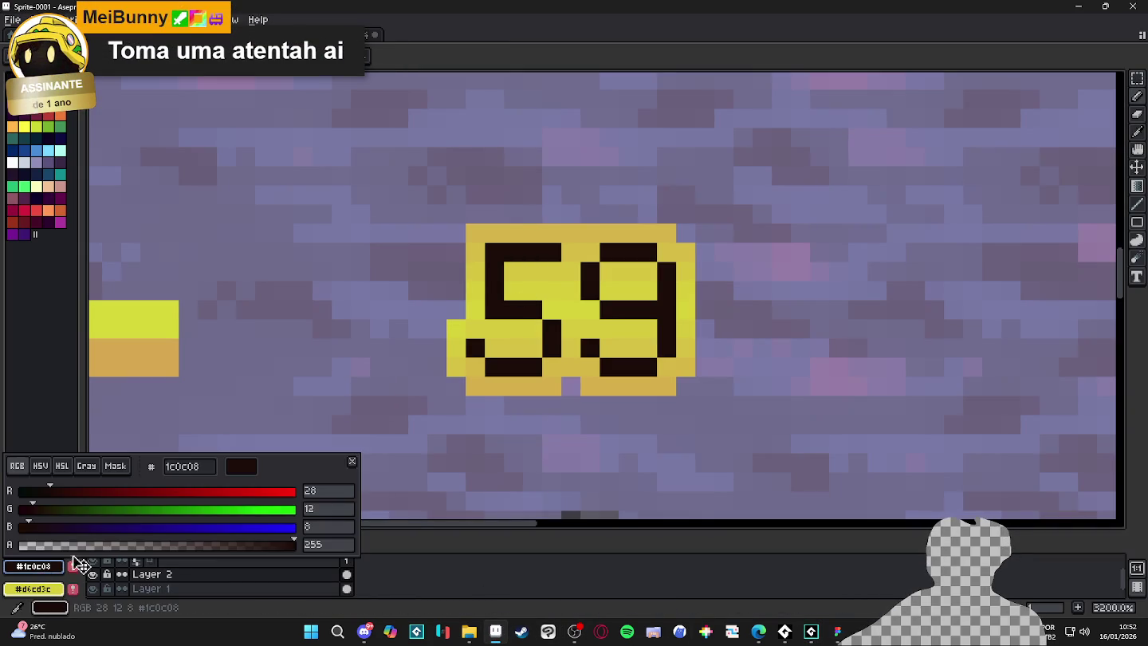
pyautogui.press('Escape')
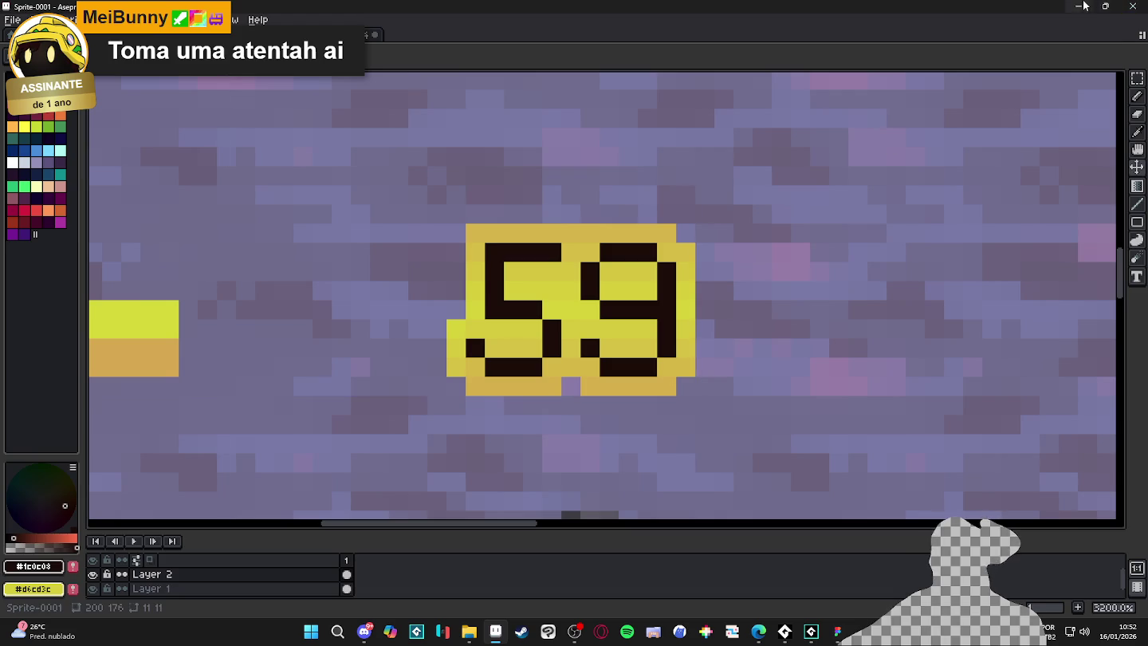
pyautogui.click(1080, 7)
pyautogui.write('spr_nirvana_gradiend_yellow')
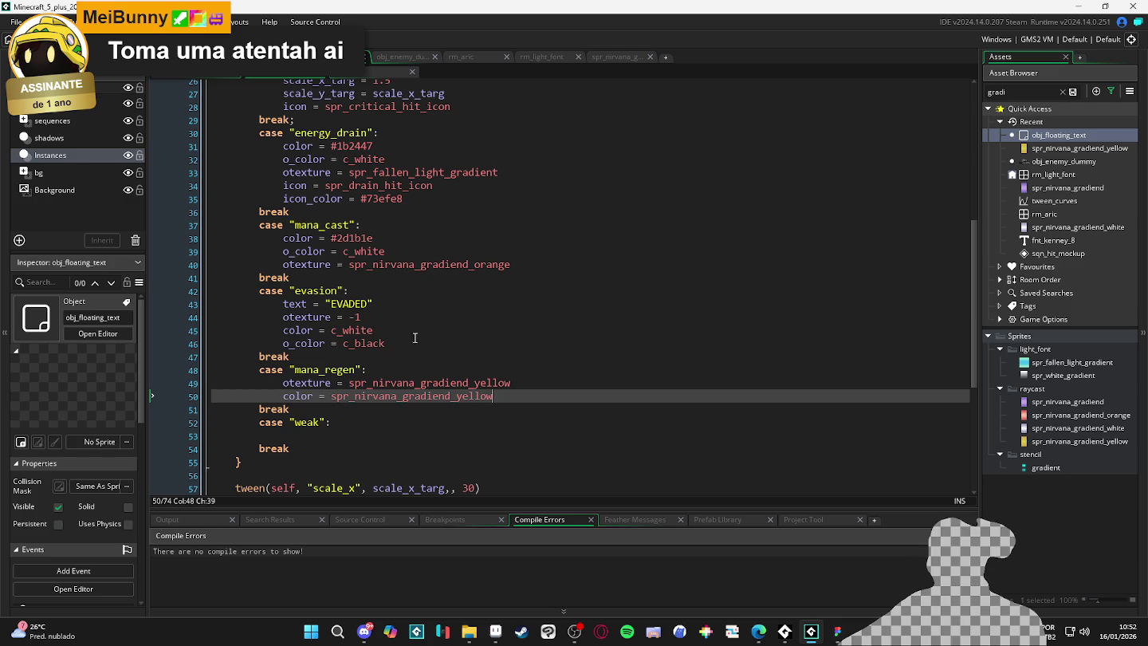
# Add o_color = c_white to the mana_regen case, checking the draw_text_outlined options.
pyautogui.press('Return')
pyautogui.write('o_color = ')
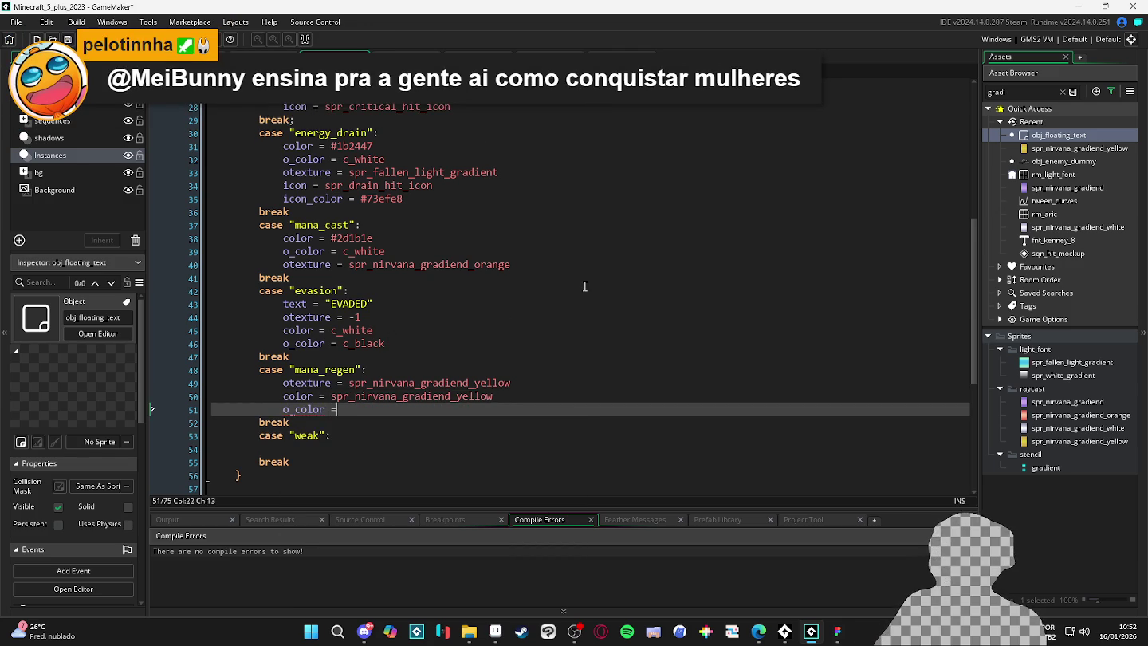
pyautogui.write('c_white')
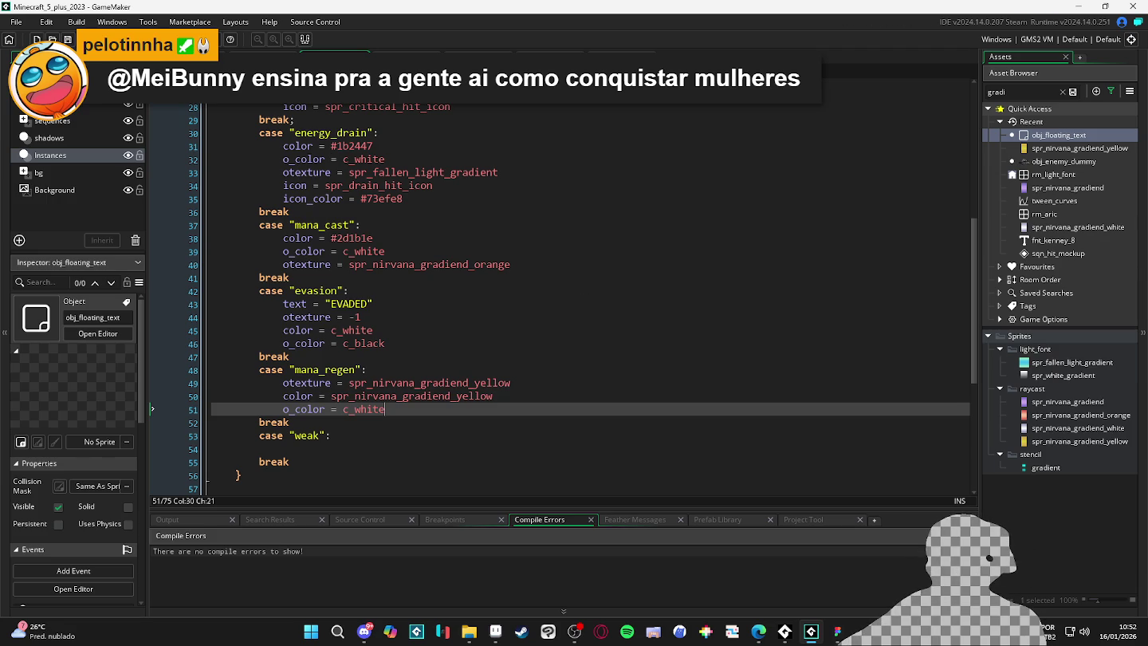
pyautogui.hotkey('ctrl', 'Tab')
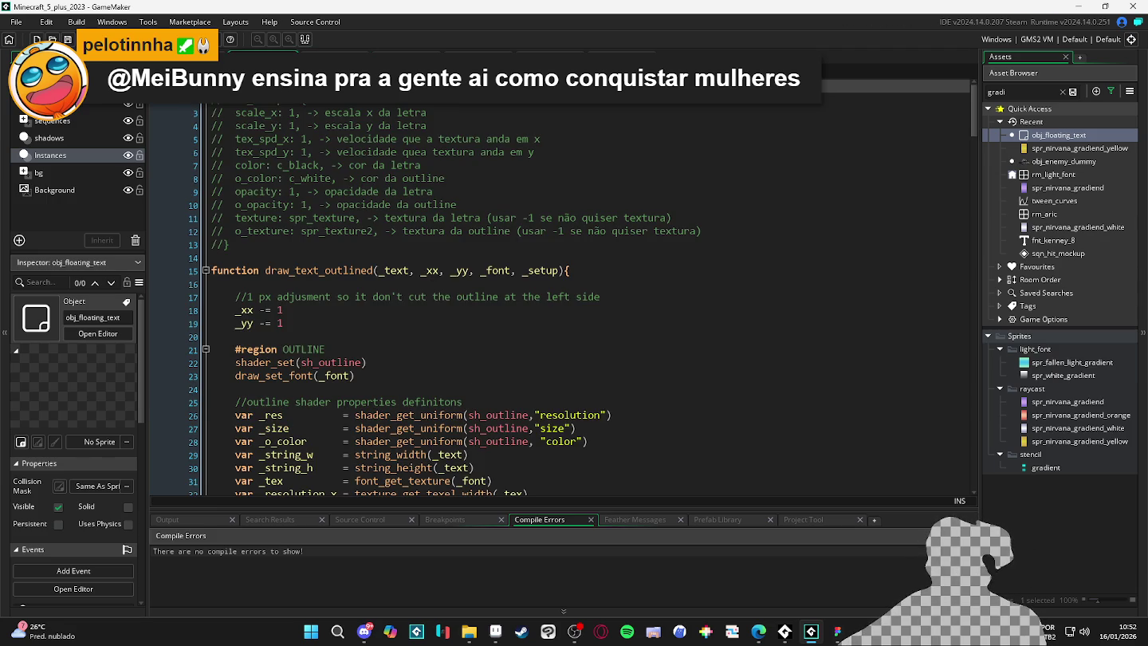
pyautogui.hotkey('ctrl', 'Tab')
# Change obj_enemy_dummy's Broadcast Message player text to "mana_regen" and run the game to test.
pyautogui.doubleClick(1049, 161)
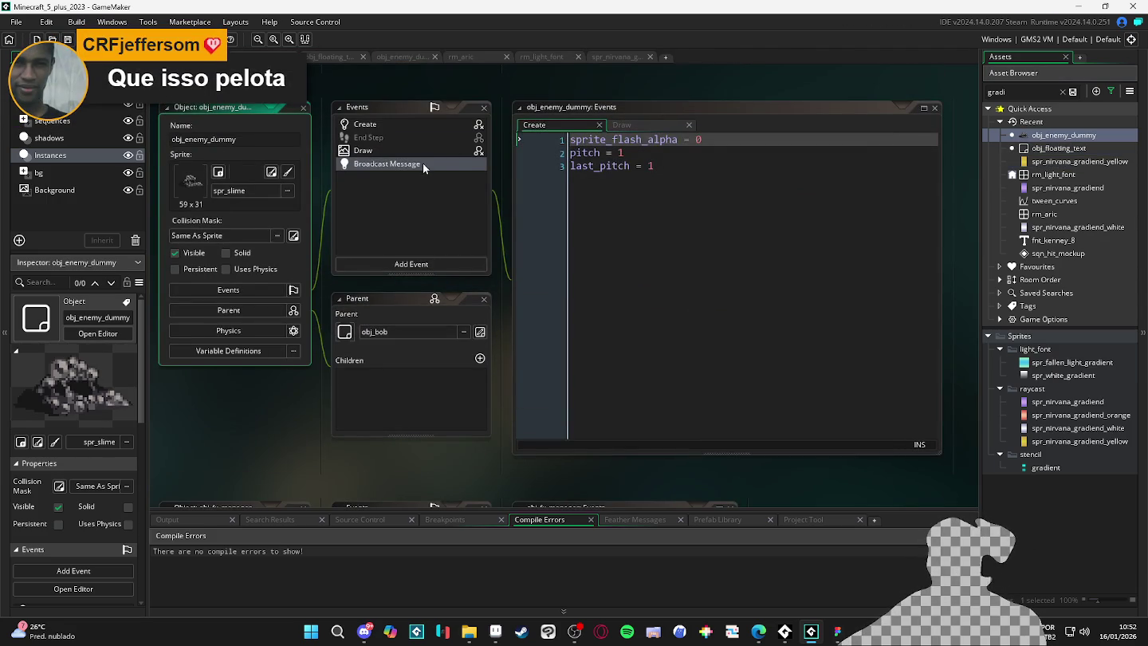
pyautogui.click(423, 163)
pyautogui.click(432, 402)
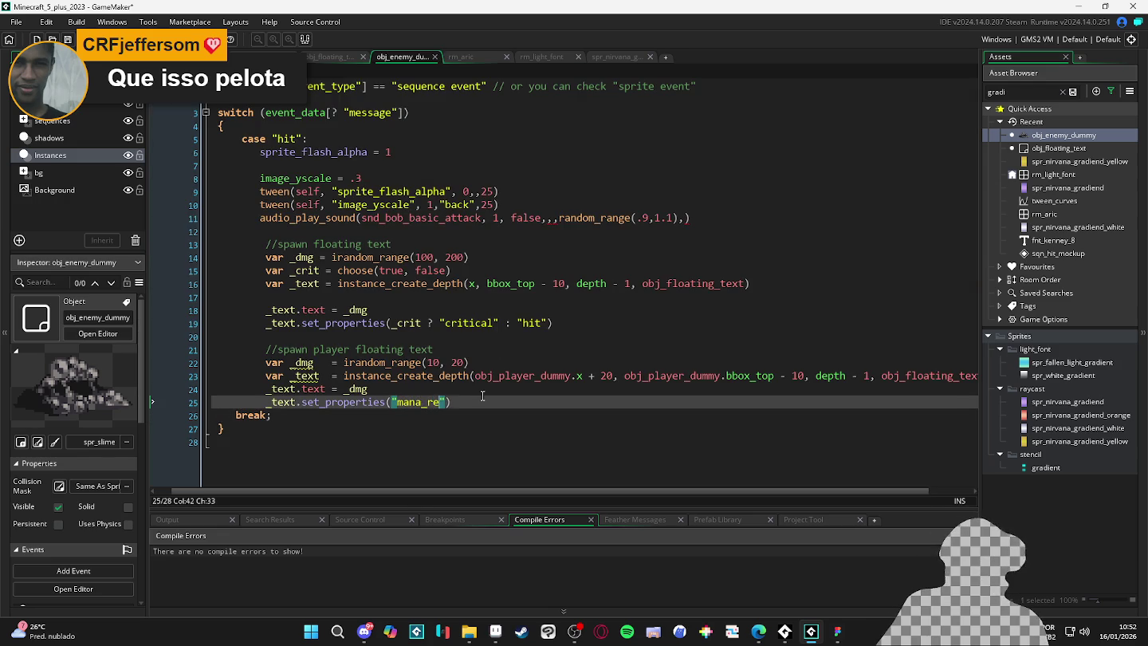
pyautogui.write('gen')
pyautogui.click(491, 392)
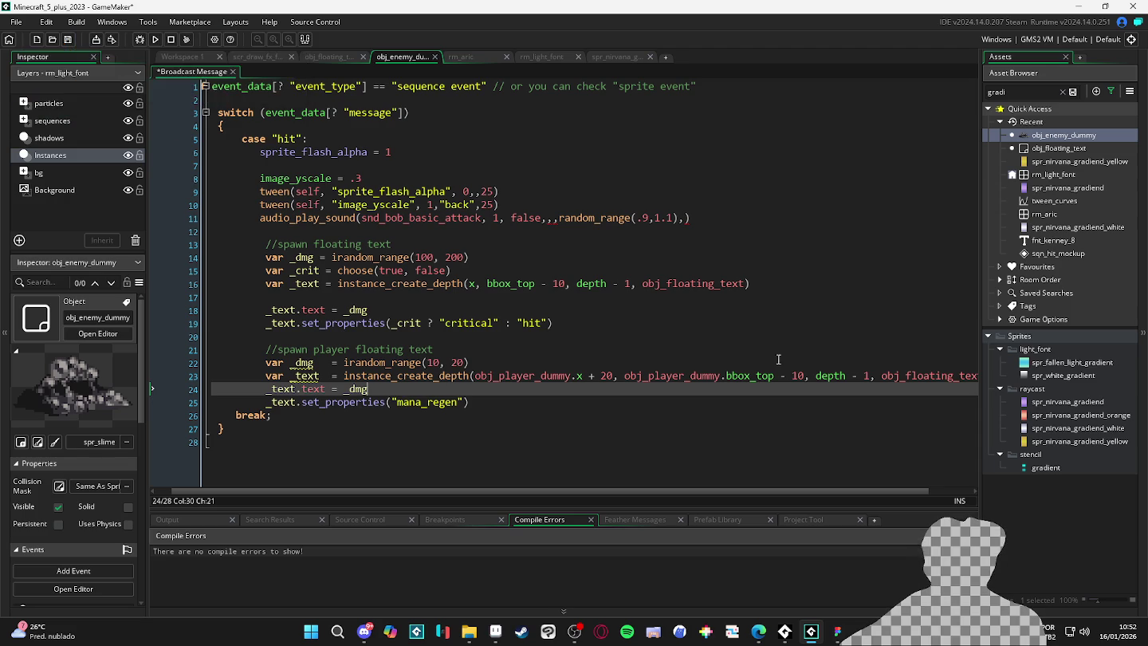
pyautogui.press('F5')
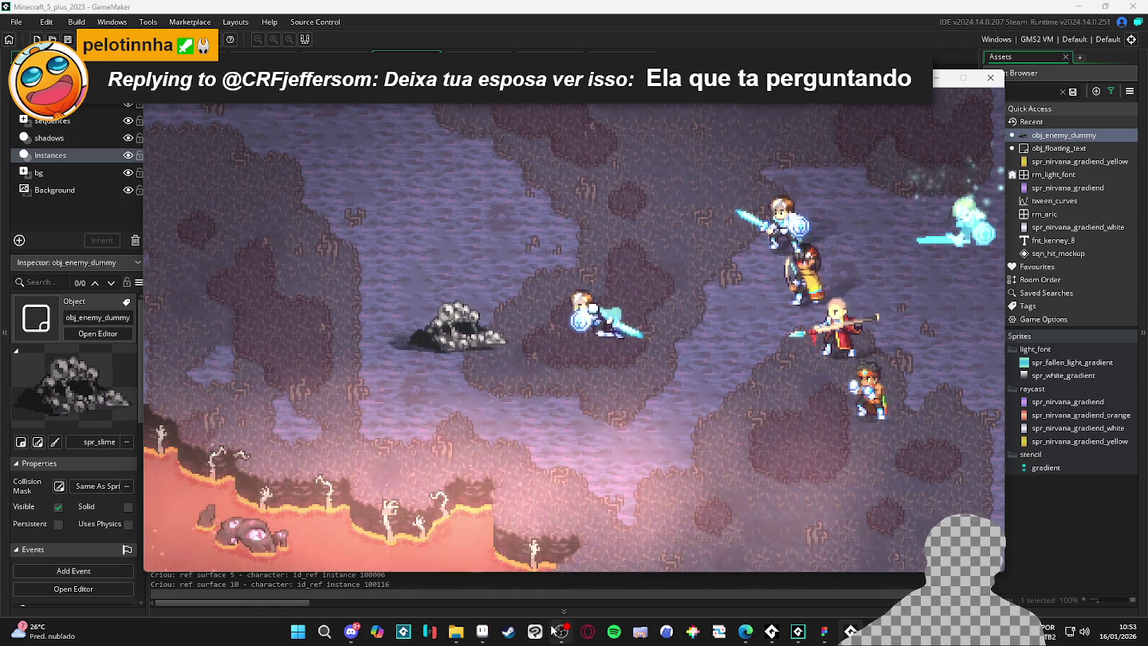
# In the Aseprite mockup, sample the large yellow square's colour and marquee it to measure its size.
pyautogui.click(483, 632)
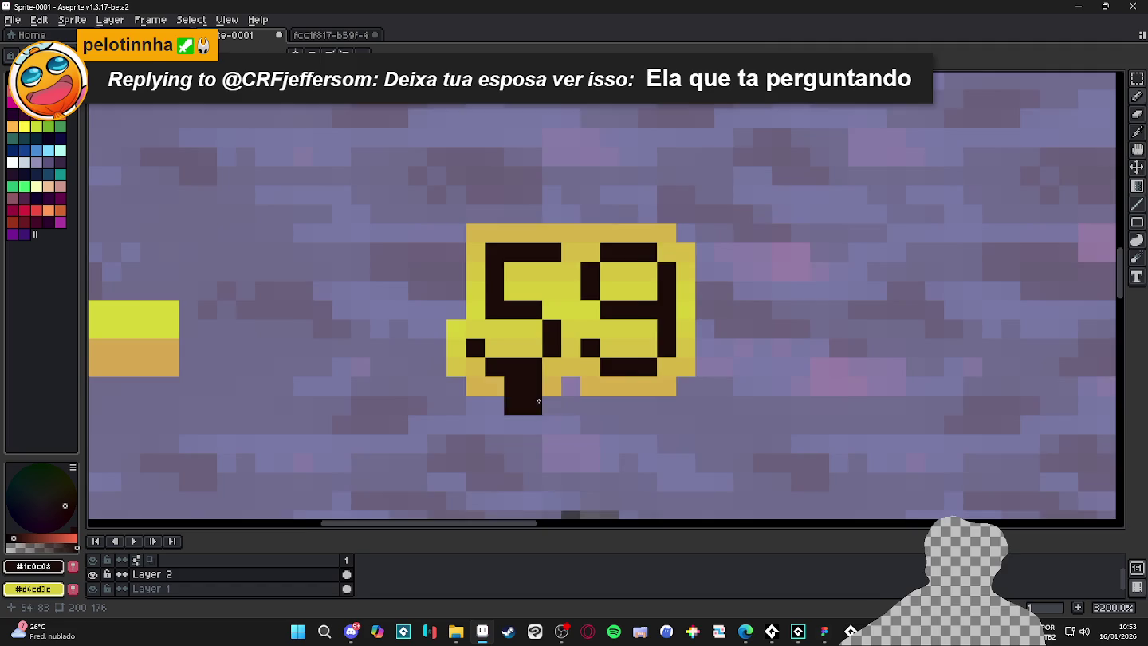
pyautogui.scroll(-4, 518, 387)
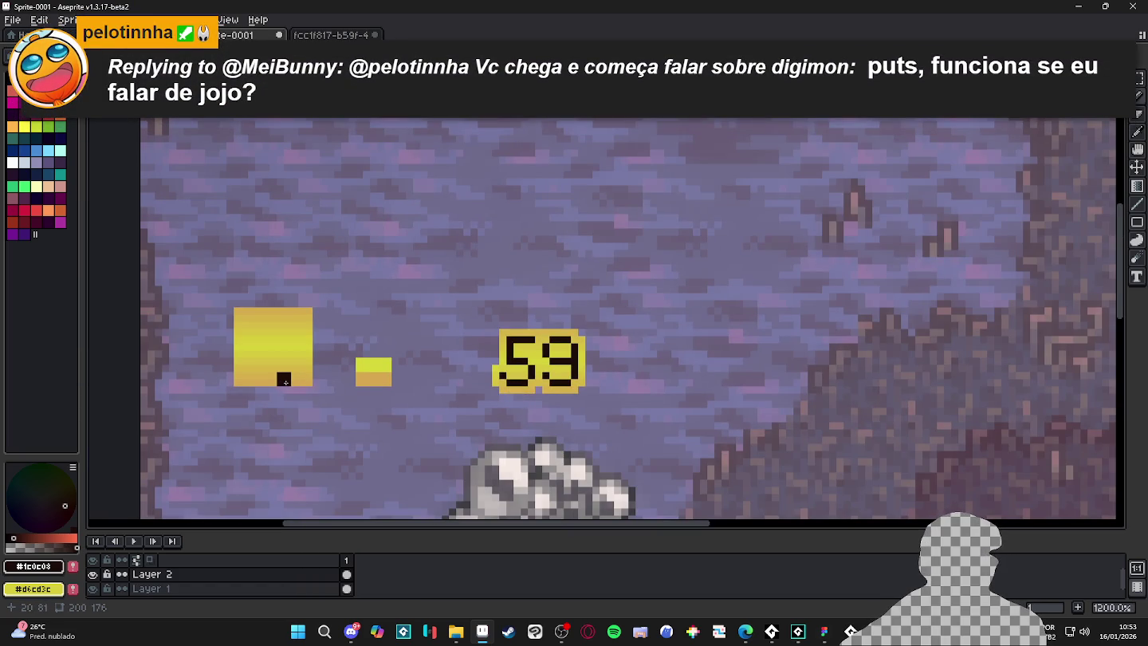
pyautogui.keyDown('alt'); pyautogui.click(301, 380); pyautogui.keyUp('alt')
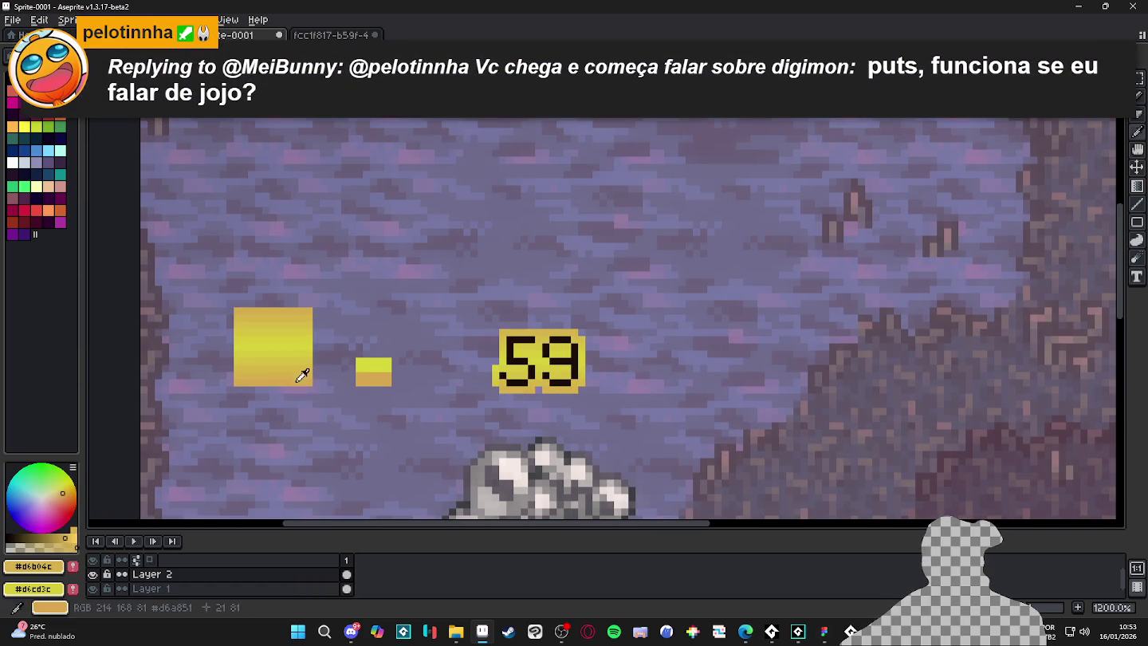
pyautogui.keyDown('alt'); pyautogui.click(299, 380); pyautogui.keyUp('alt')
pyautogui.press('m')
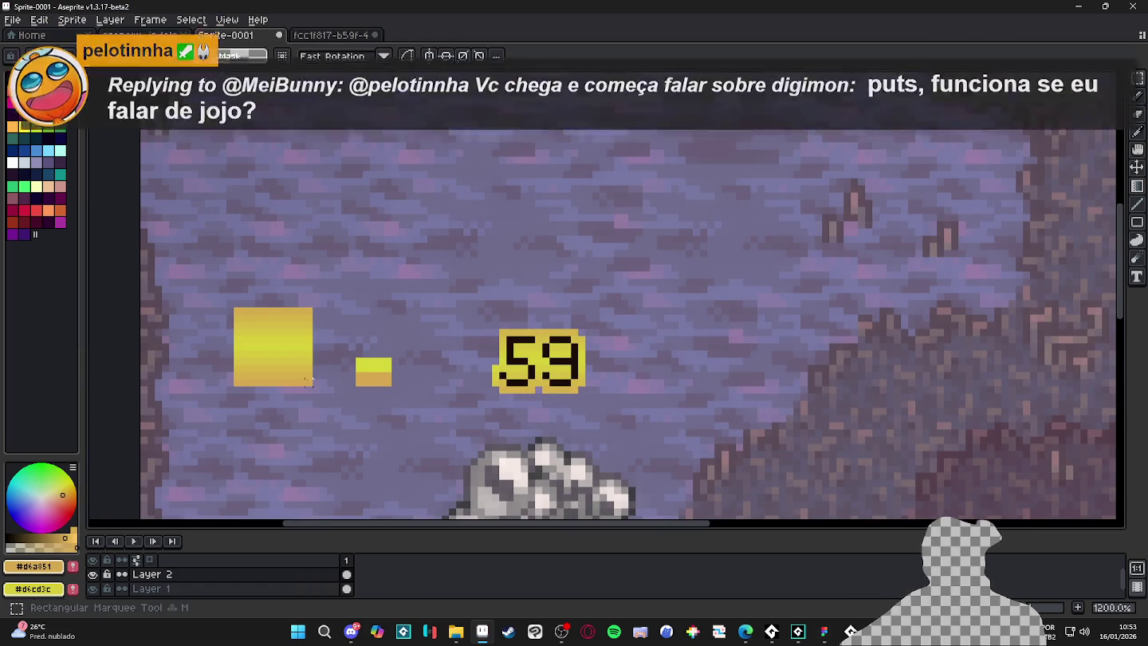
pyautogui.moveTo(313, 388); pyautogui.dragTo(231, 306)
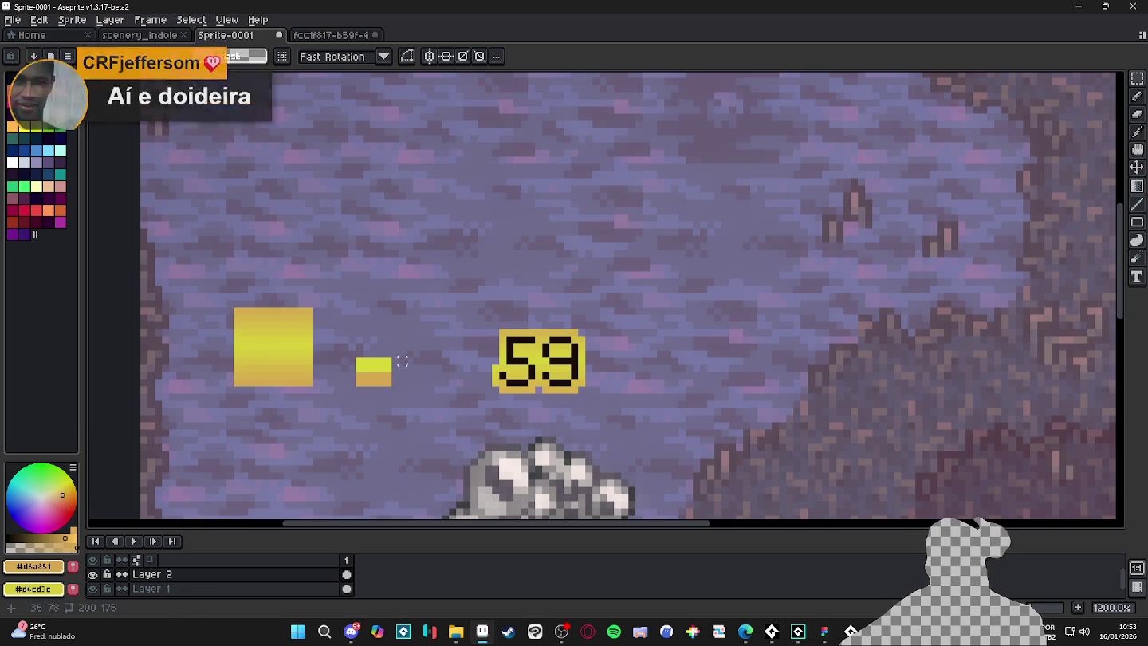
pyautogui.click(800, 632)
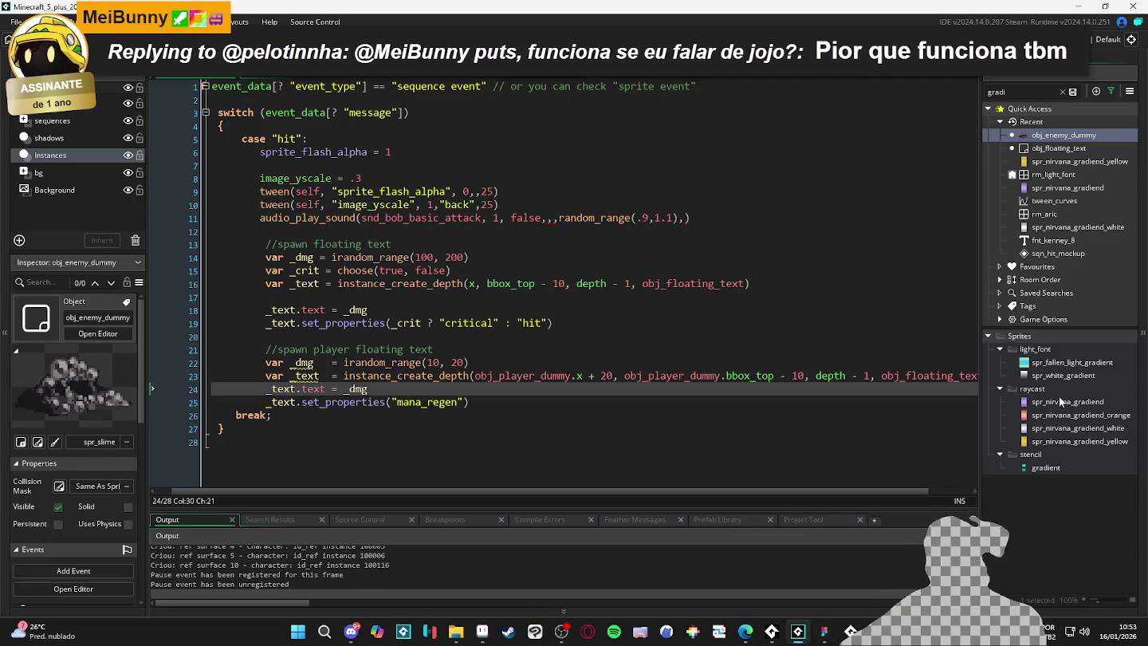
# In spr_nirvana_gradiend_yellow's image editor, cut the gradient and restamp it as an 11-pixel brush.
pyautogui.doubleClick(1042, 442)
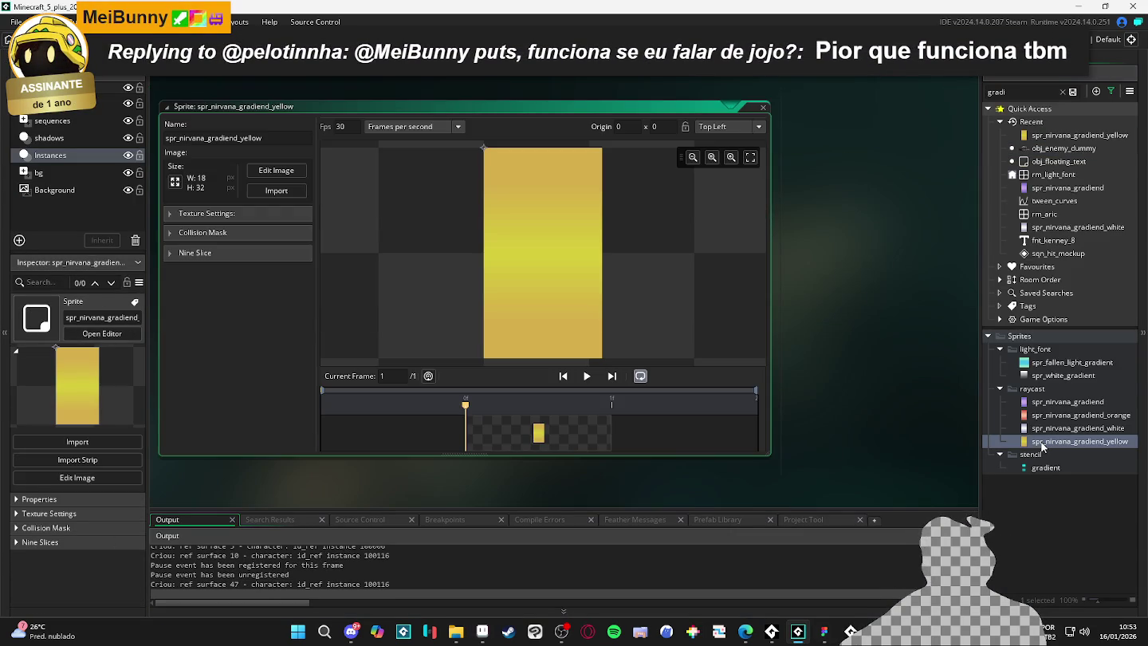
pyautogui.click(284, 172)
pyautogui.hotkey('ctrl', 'a')
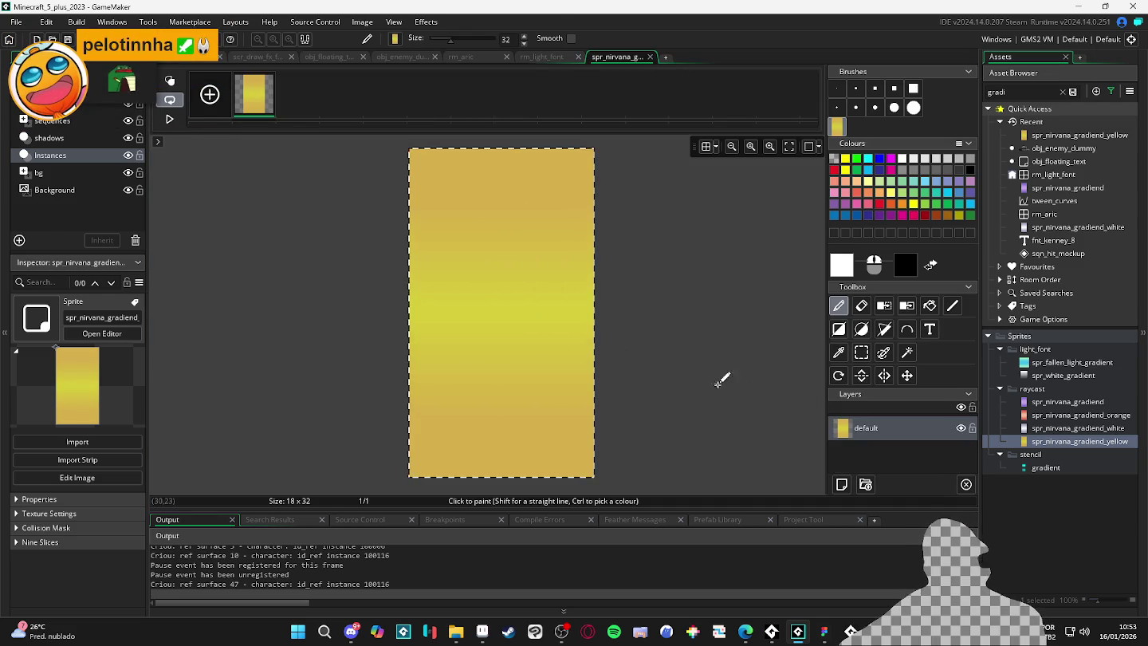
pyautogui.press('Delete')
pyautogui.hotkey('ctrl', 'v')
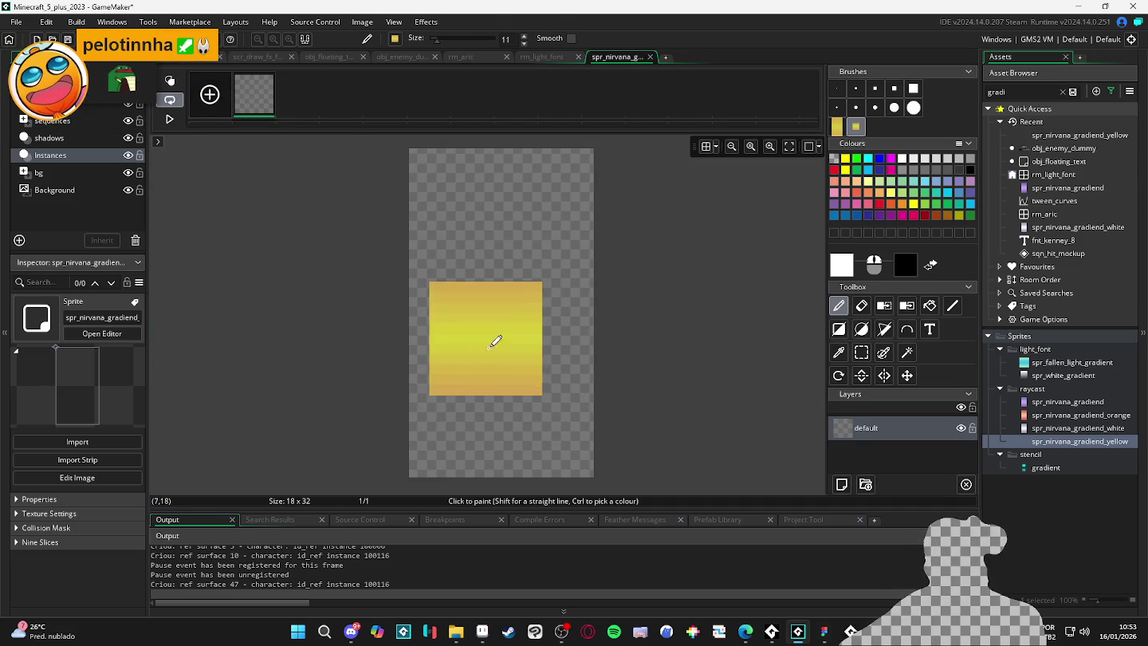
pyautogui.click(468, 420)
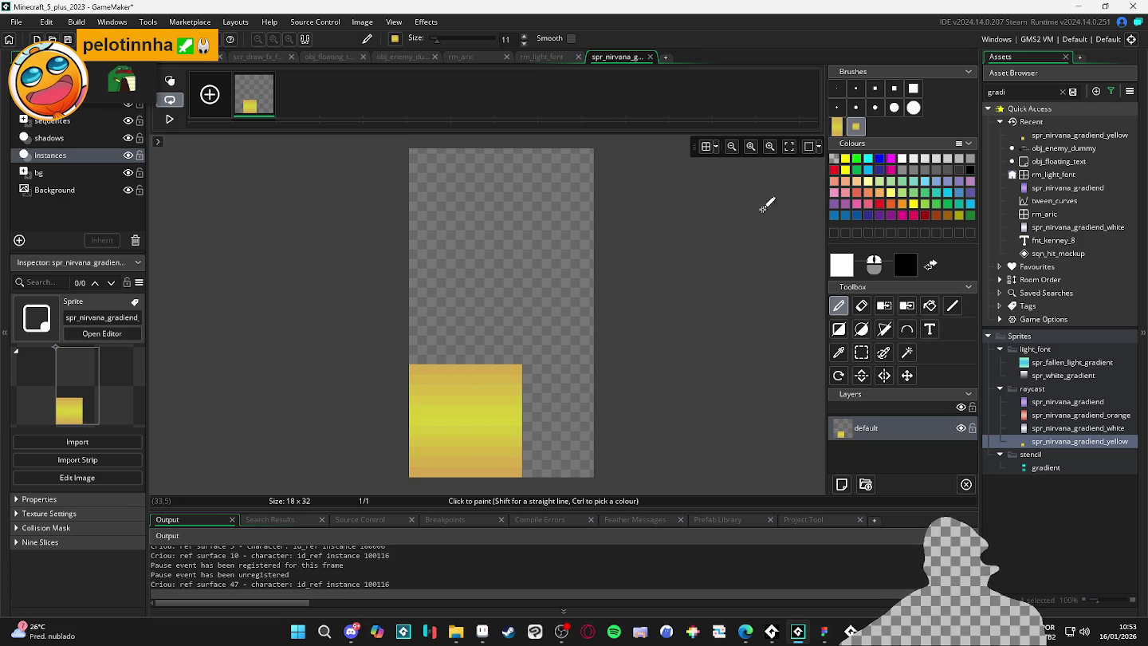
# Auto-trim all frames so the sprite shrinks from 18x32 to 11x11.
pyautogui.click(394, 22)
pyautogui.moveTo(351, 22)
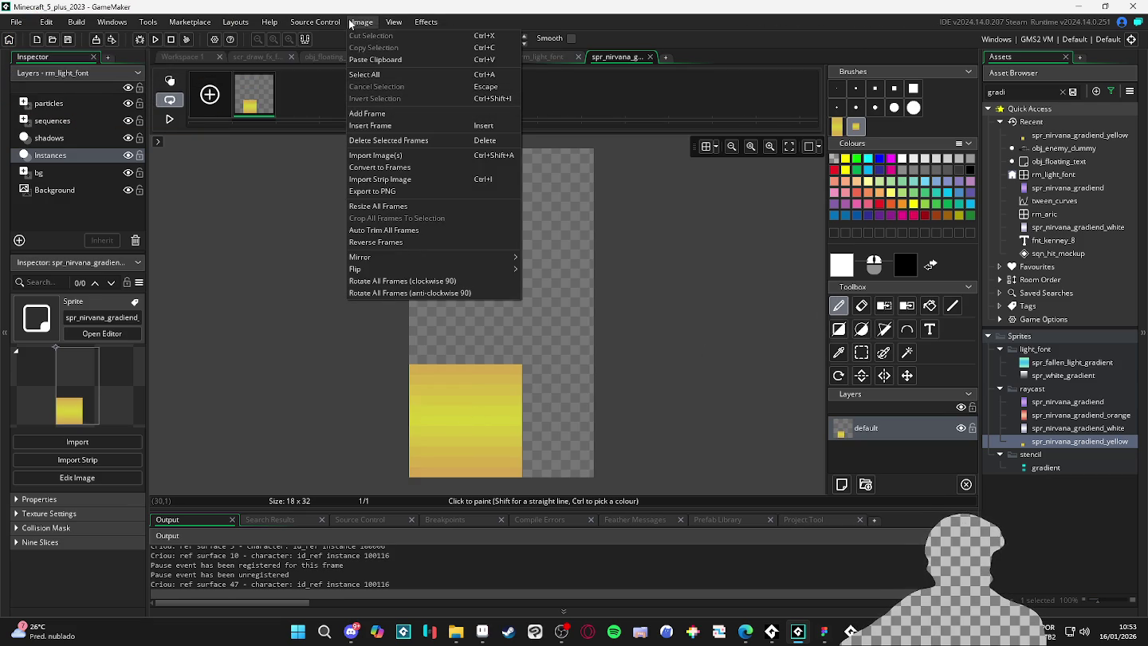
pyautogui.click(354, 22)
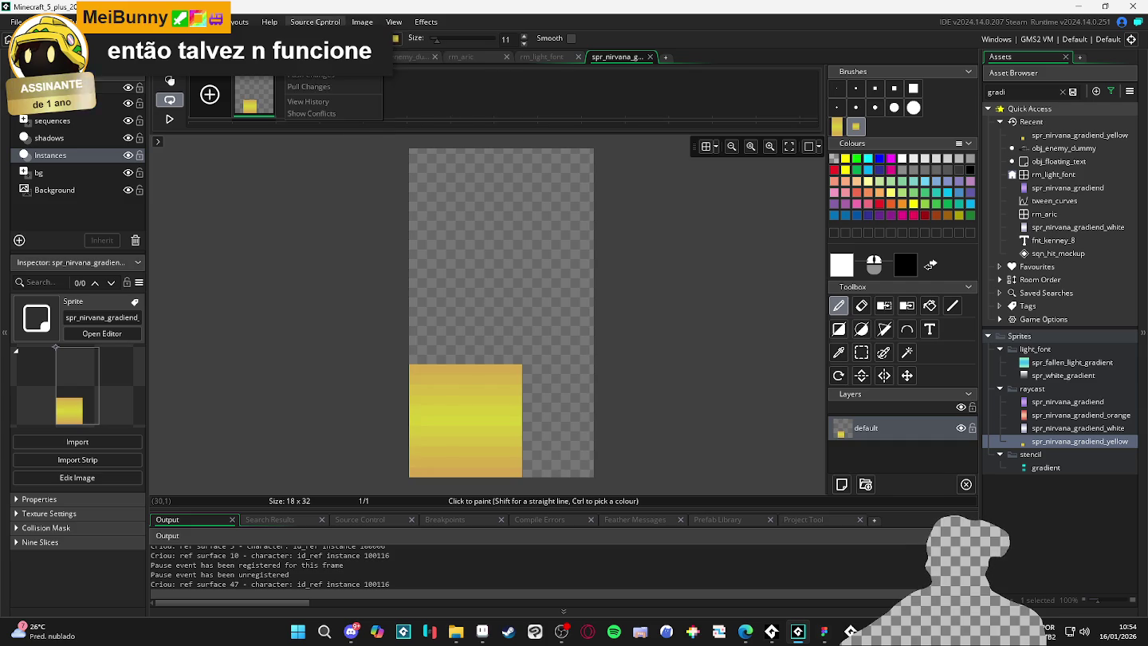
pyautogui.click(363, 23)
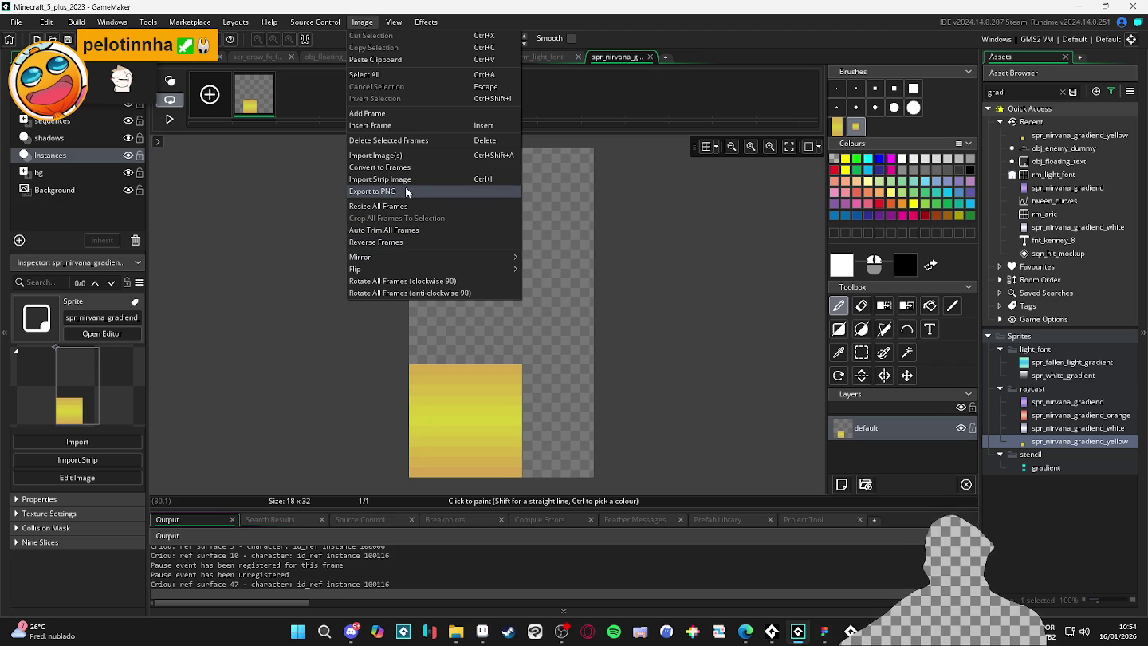
pyautogui.click(423, 230)
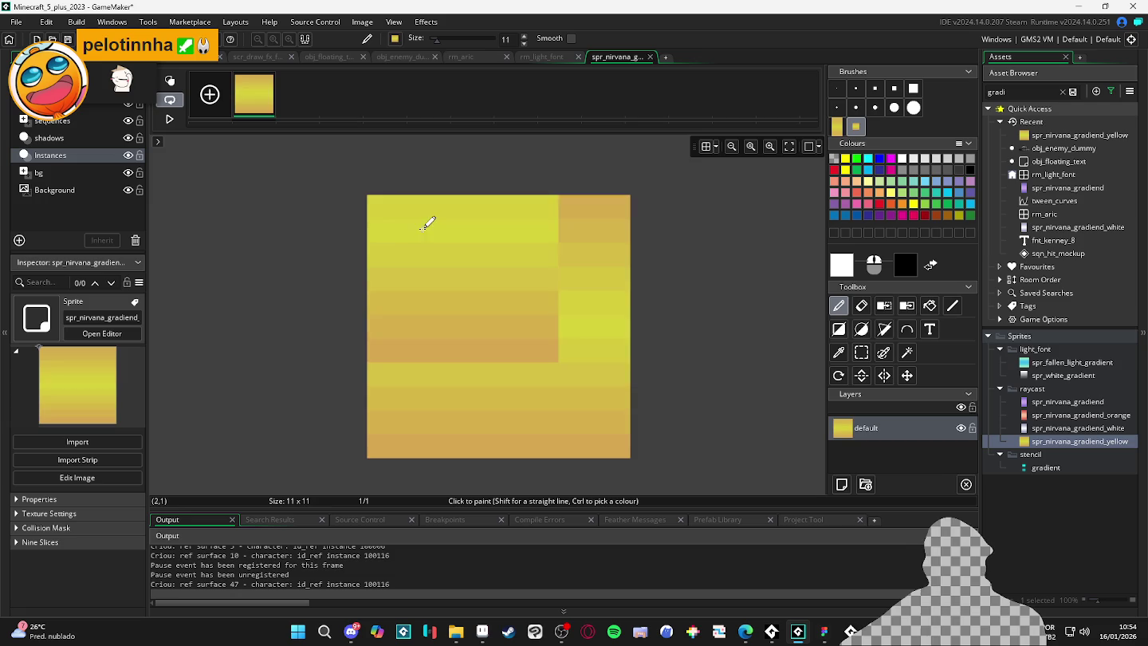